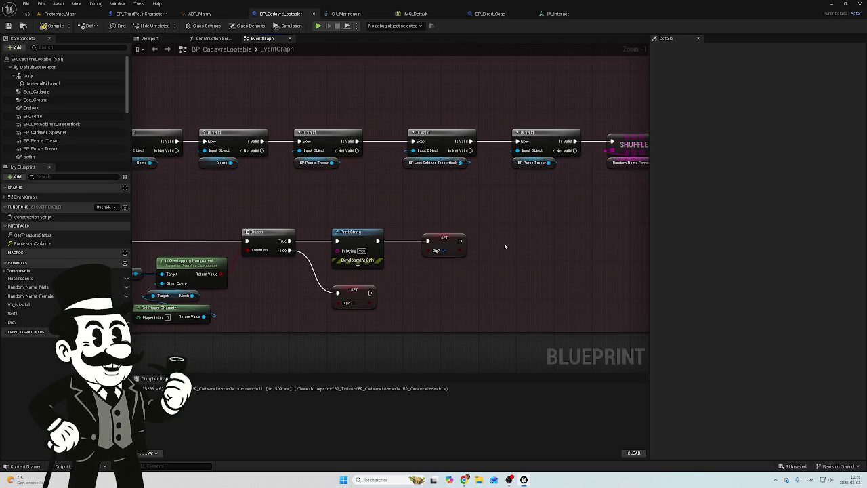
Add an Event ActorBeginOverlap node to BP_CadavreLootable's graph and move it below Can I dig?
{"action": "left_click_drag", "start_coordinate": [317, 221], "coordinate": [526, 210]}
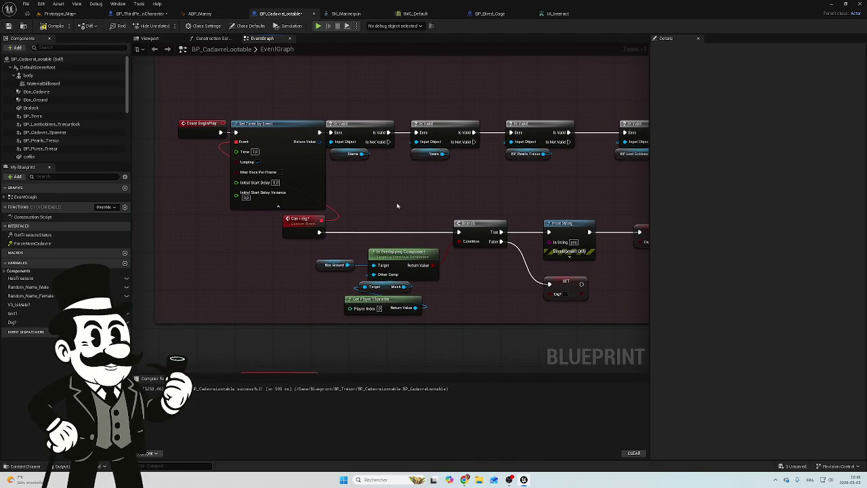
{"action": "left_click_drag", "start_coordinate": [236, 255], "coordinate": [381, 204]}
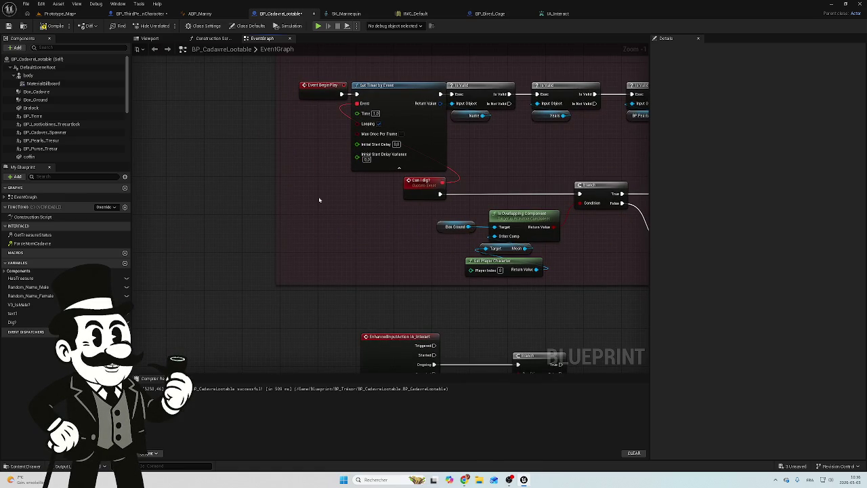
{"action": "mouse_move", "coordinate": [321, 199]}
{"action": "left_mouse_down"}
{"action": "mouse_move", "coordinate": [373, 321]}
{"action": "mouse_move", "coordinate": [338, 215]}
{"action": "left_mouse_up"}
{"action": "scroll", "coordinate": [360, 294], "scroll_direction": "down", "scroll_amount": 1}
{"action": "right_click", "coordinate": [340, 221]}
{"action": "type", "text": "e"}
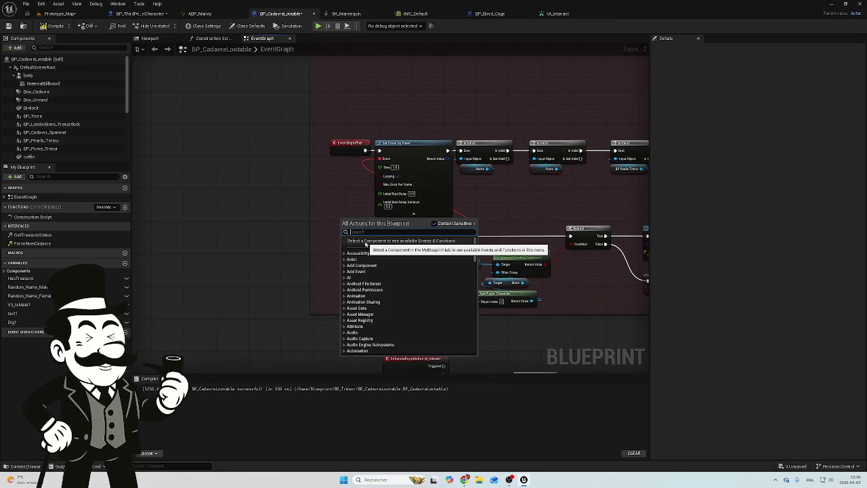
{"action": "type", "text": "vent"}
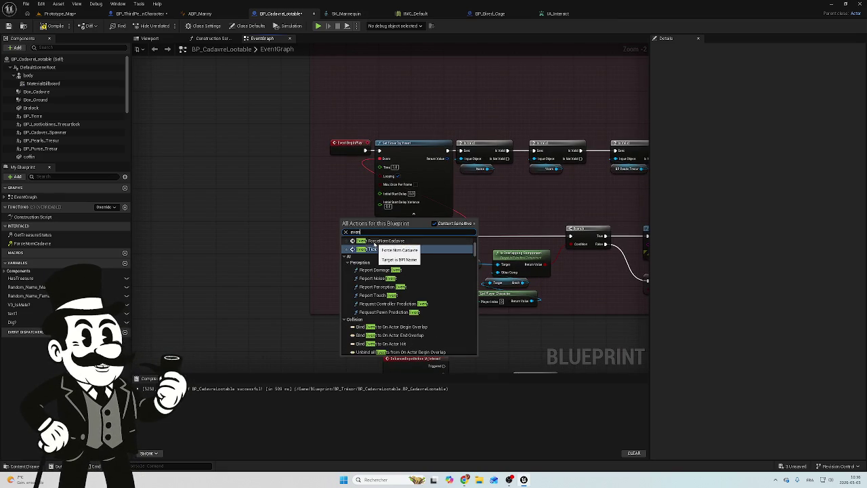
{"action": "type", "text": " ov"}
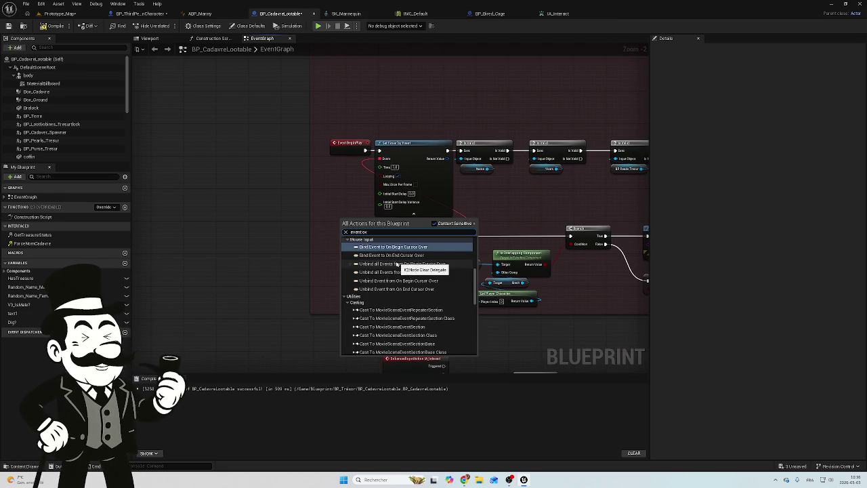
{"action": "type", "text": "er"}
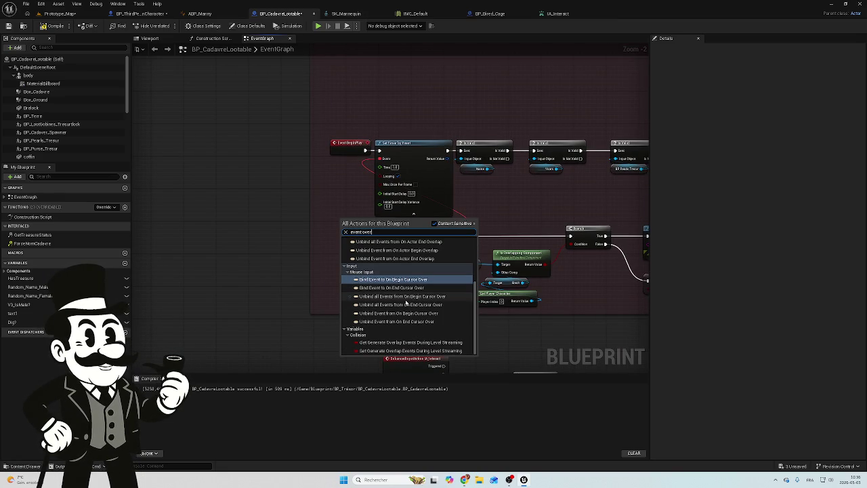
{"action": "type", "text": "la"}
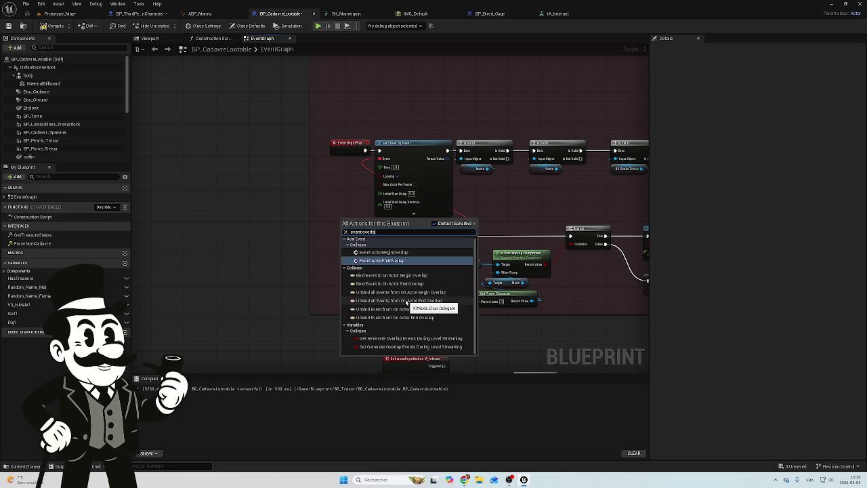
{"action": "key", "text": "Escape"}
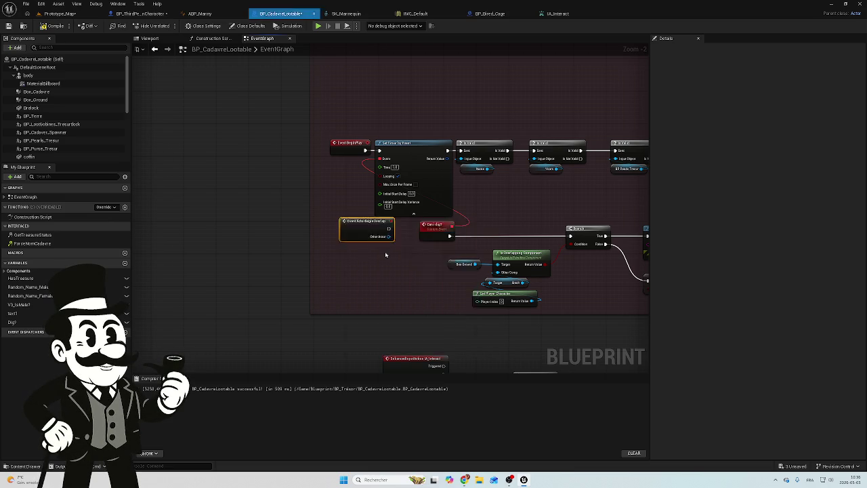
{"action": "scroll", "coordinate": [305, 286], "scroll_direction": "up", "scroll_amount": 2}
{"action": "left_click_drag", "start_coordinate": [380, 203], "coordinate": [361, 264]}
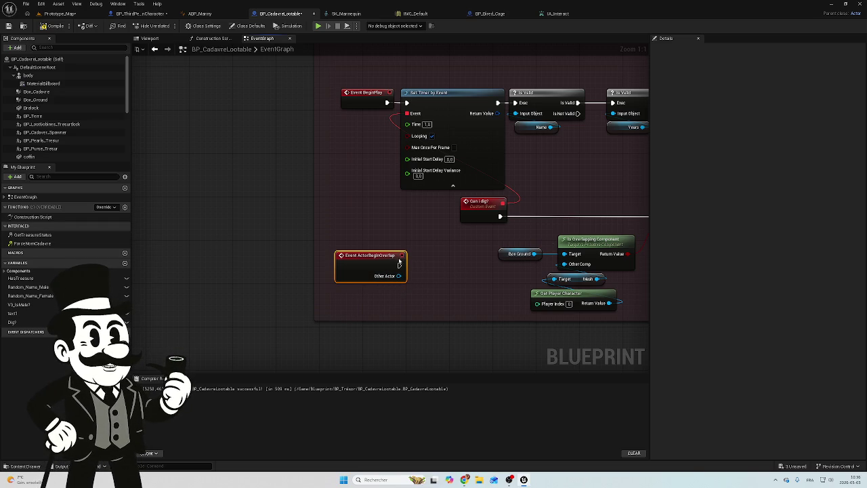
Nudge Event ActorBeginOverlap beside Can I dig?, framing the Branch, Print String and IA_Interact nodes.
{"action": "left_click_drag", "start_coordinate": [401, 259], "coordinate": [339, 250]}
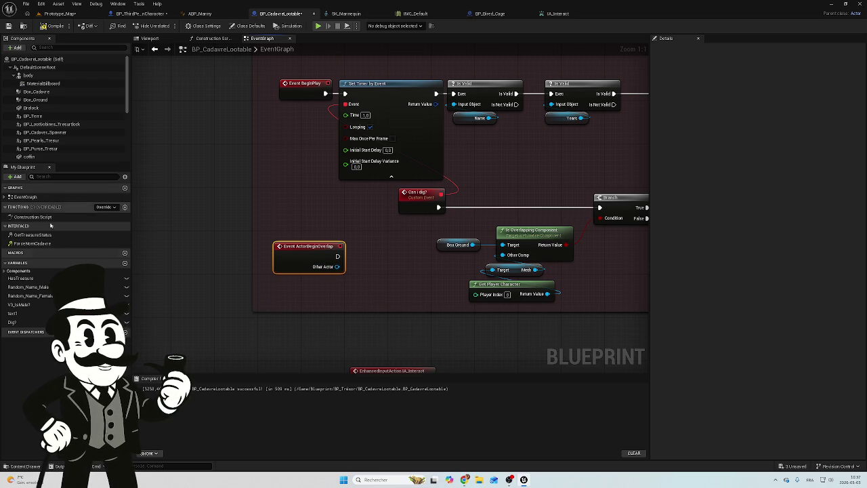
{"action": "mouse_move", "coordinate": [313, 247]}
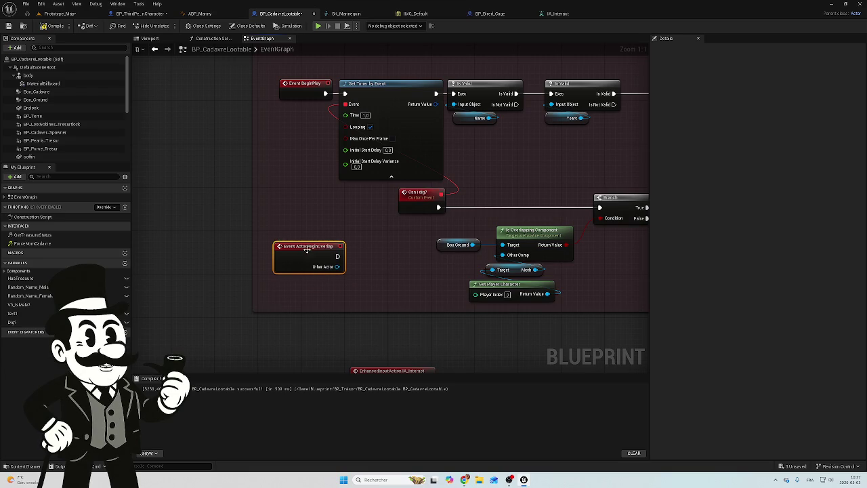
{"action": "left_click_drag", "start_coordinate": [307, 250], "coordinate": [323, 217]}
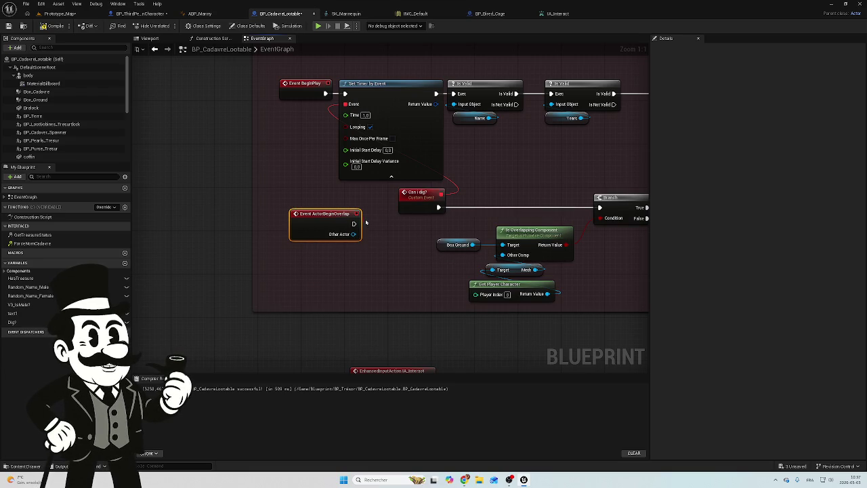
{"action": "left_click_drag", "start_coordinate": [381, 248], "coordinate": [282, 255]}
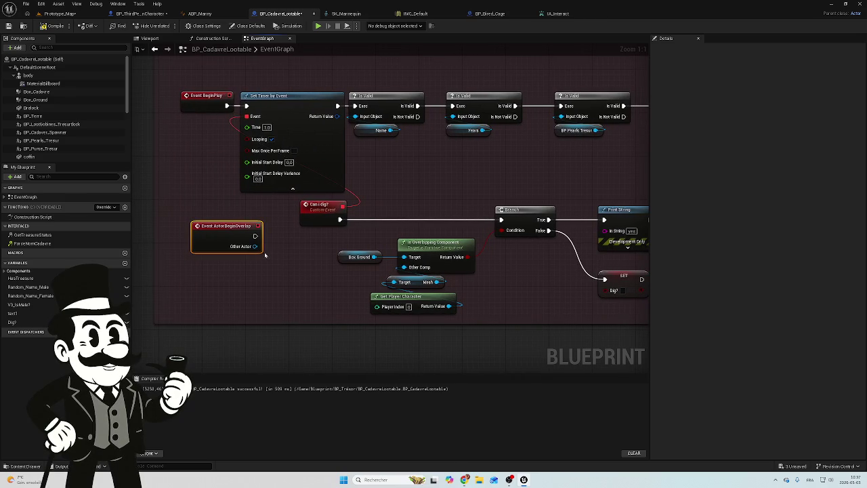
{"action": "mouse_move", "coordinate": [225, 230]}
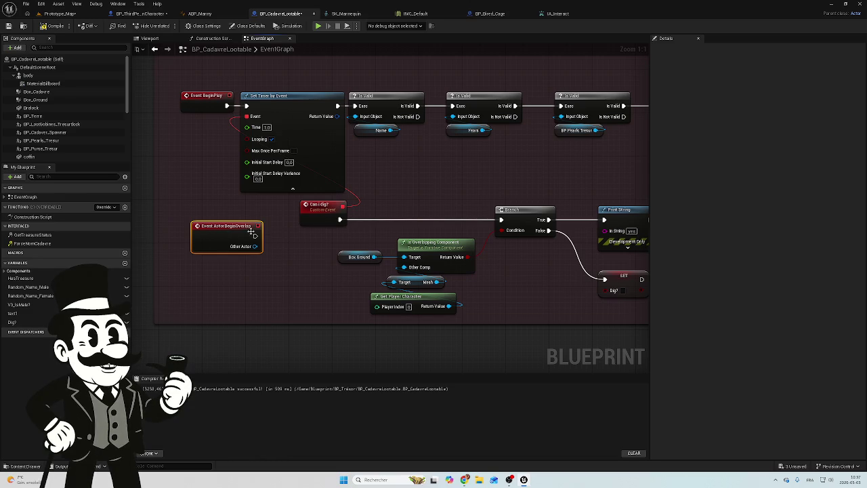
{"action": "mouse_move", "coordinate": [291, 238]}
{"action": "left_mouse_down"}
{"action": "mouse_move", "coordinate": [193, 208]}
{"action": "mouse_move", "coordinate": [453, 192]}
{"action": "left_mouse_up"}
Disconnect Can I dig? from the Branch, wire Event ActorBeginOverlap into it, and compile.
{"action": "left_click", "coordinate": [292, 192], "text": "alt"}
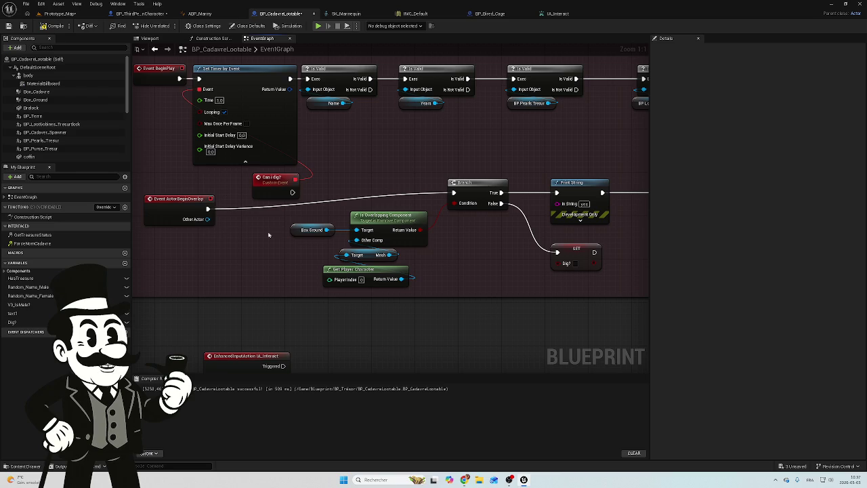
{"action": "mouse_move", "coordinate": [460, 174]}
{"action": "left_mouse_down"}
{"action": "mouse_move", "coordinate": [424, 167]}
{"action": "mouse_move", "coordinate": [515, 184]}
{"action": "left_mouse_up"}
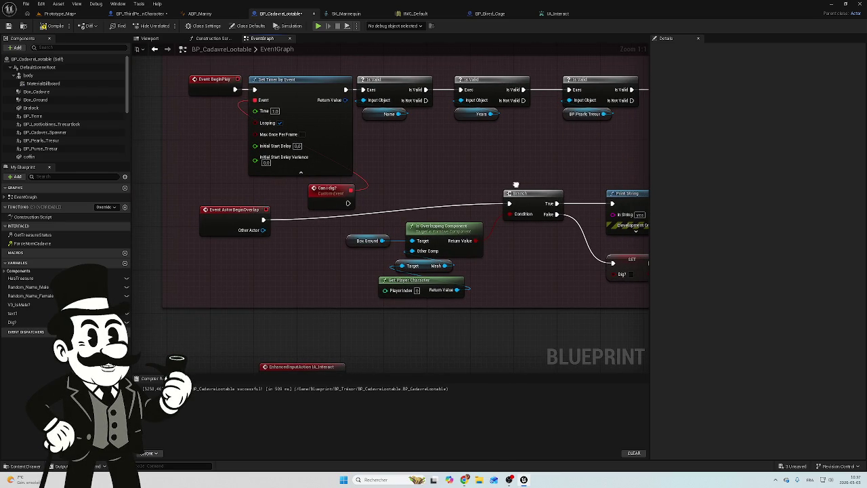
{"action": "left_click_drag", "start_coordinate": [515, 184], "coordinate": [500, 183]}
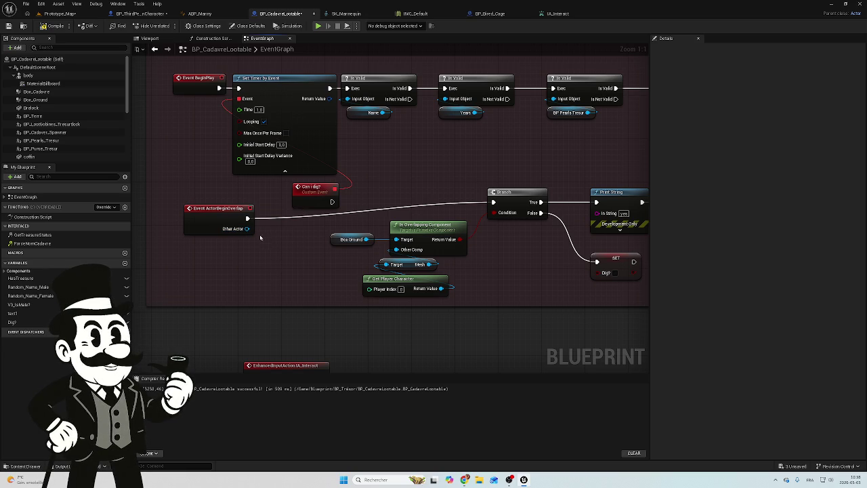
{"action": "left_click_drag", "start_coordinate": [337, 237], "coordinate": [215, 236]}
{"action": "mouse_move", "coordinate": [166, 213]}
{"action": "left_mouse_down"}
{"action": "mouse_move", "coordinate": [368, 188]}
{"action": "mouse_move", "coordinate": [515, 197]}
{"action": "left_mouse_up"}
{"action": "left_click", "coordinate": [59, 27]}
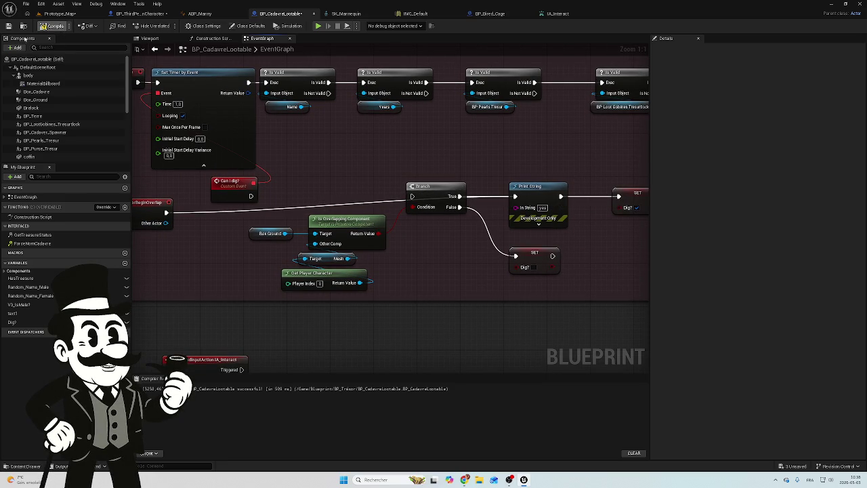
Play-test Prototype_Map walking the character to the tombstone, then switch to BP_ThirdPersonCharacter.
{"action": "left_click", "coordinate": [51, 14]}
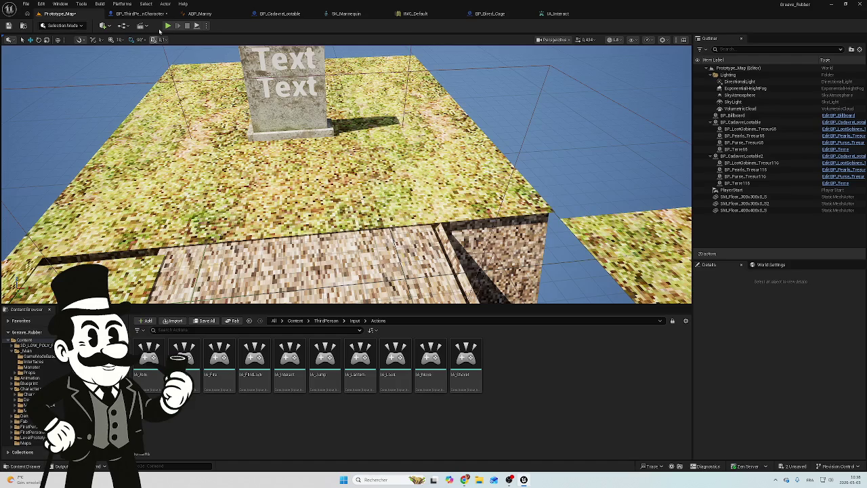
{"action": "left_click", "coordinate": [165, 25]}
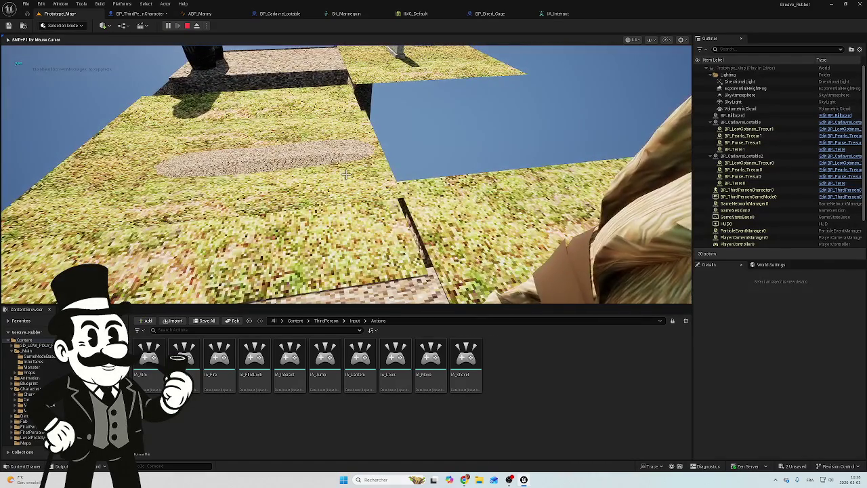
{"action": "key", "text": "w"}
{"action": "key", "text": "w"}
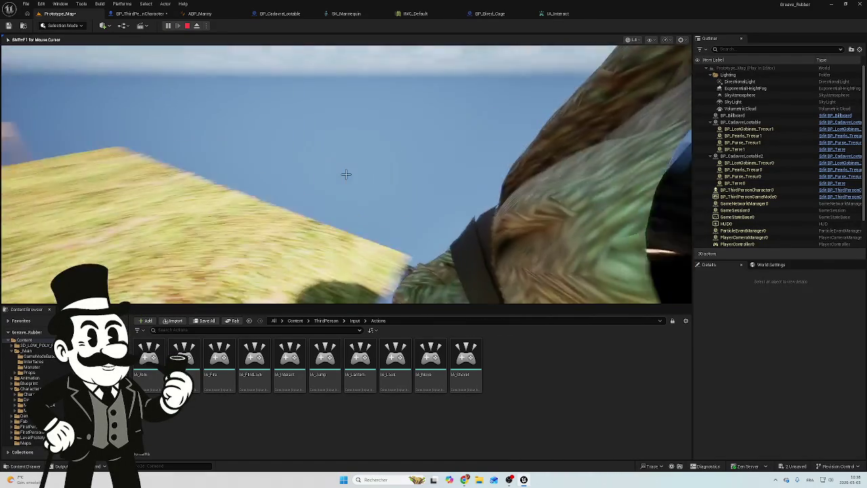
{"action": "key", "text": "w"}
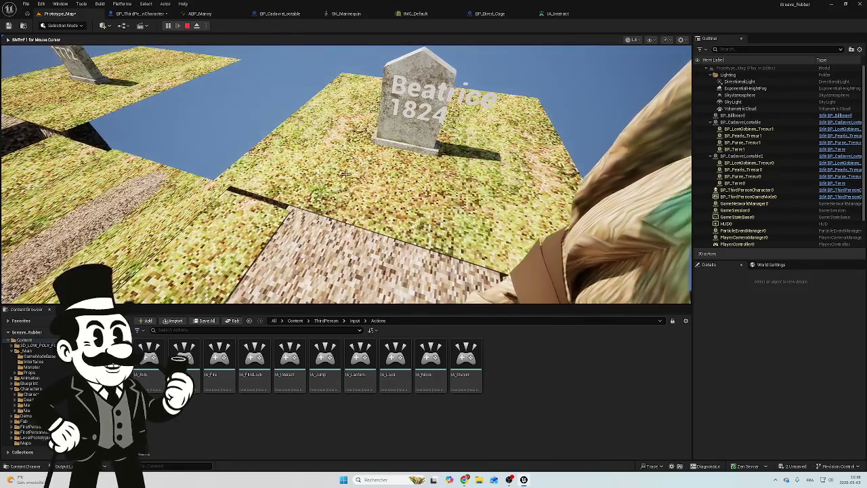
{"action": "key", "text": "w"}
{"action": "key", "text": "w"}
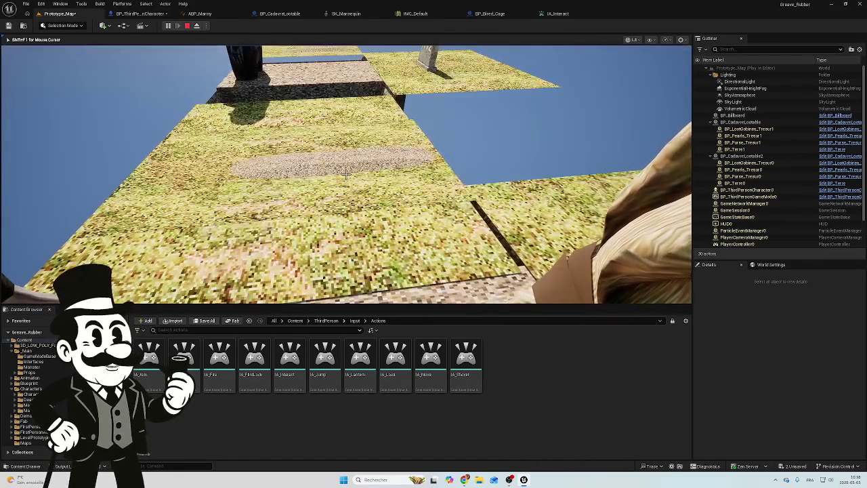
{"action": "key", "text": "w"}
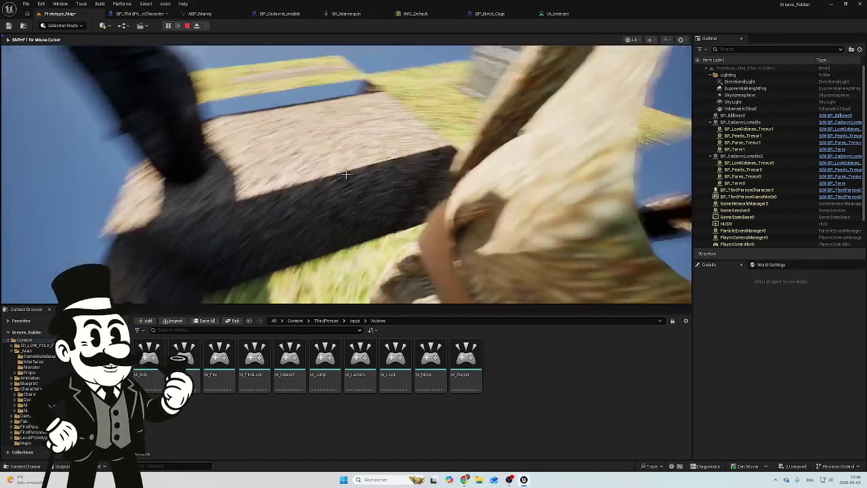
{"action": "key", "text": "w"}
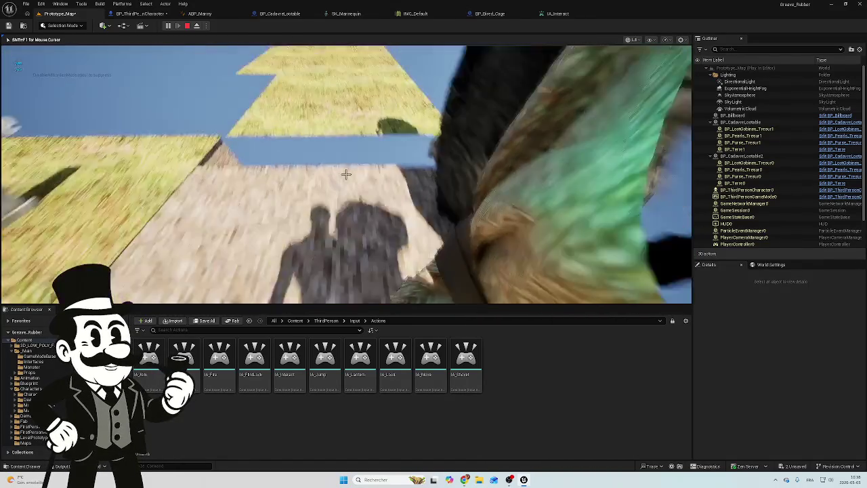
{"action": "key", "text": "Escape"}
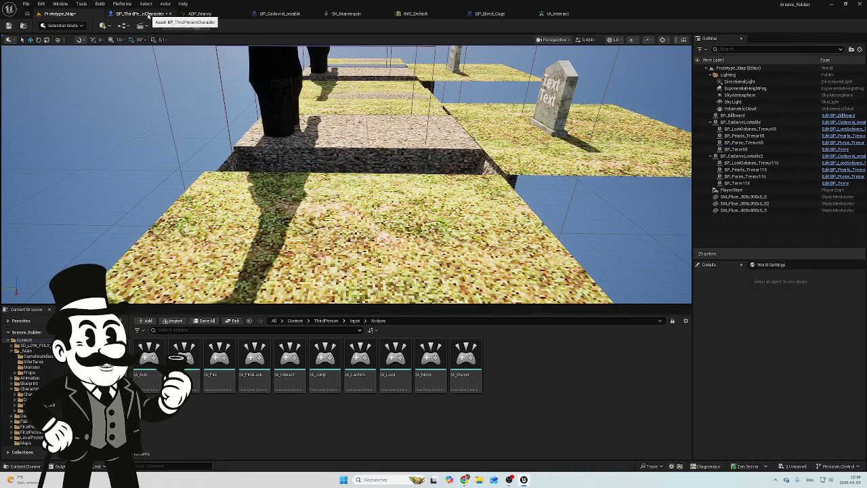
{"action": "left_click", "coordinate": [143, 15]}
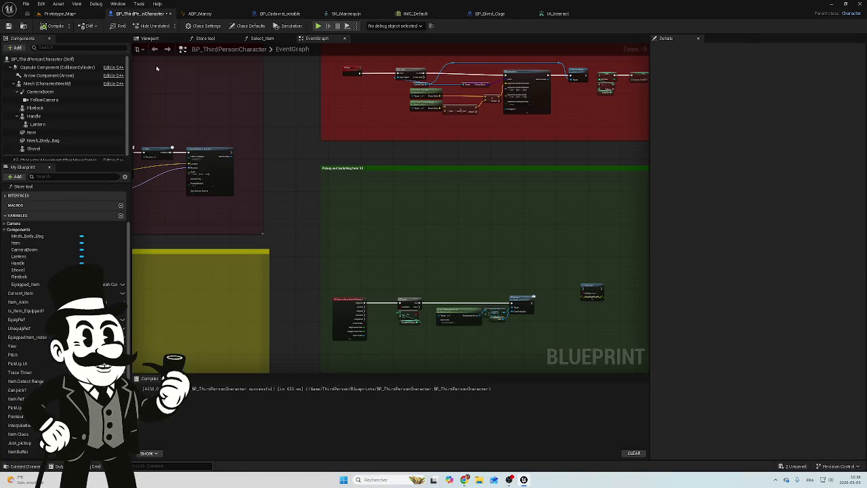
Return to BP_CadavreLootable and frame Event ActorBeginOverlap together with the IA_Interact logic.
{"action": "left_click", "coordinate": [278, 14]}
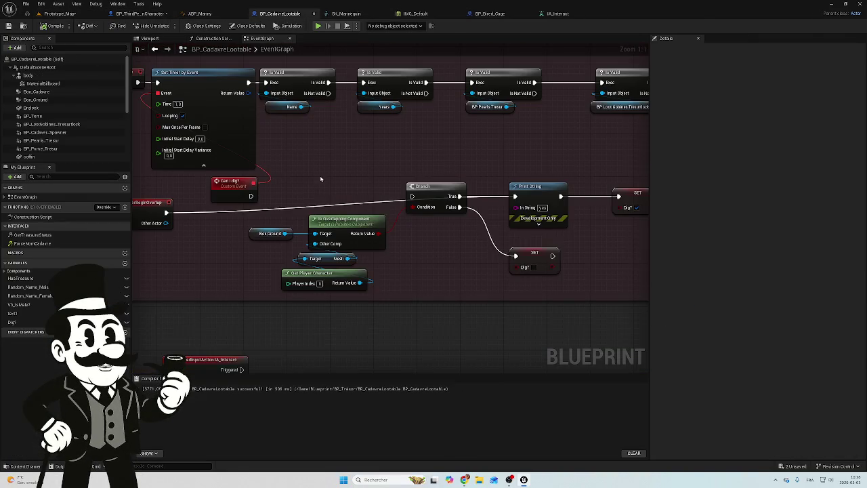
{"action": "left_click_drag", "start_coordinate": [312, 169], "coordinate": [400, 163]}
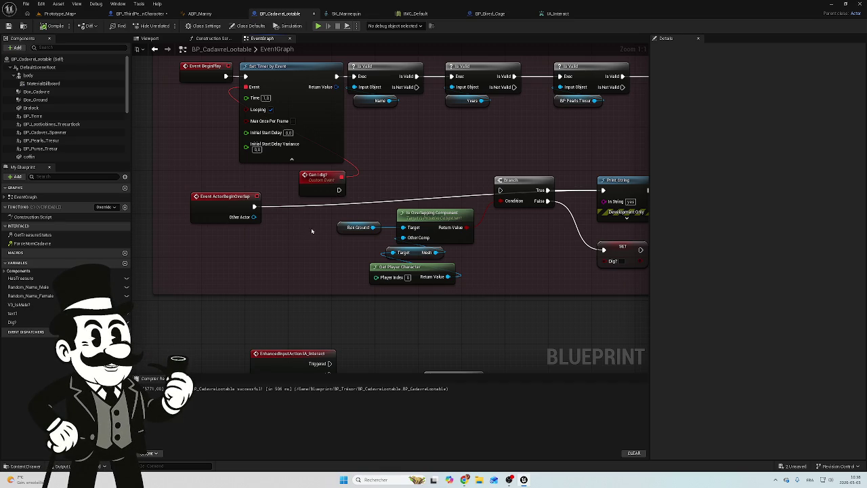
{"action": "scroll", "coordinate": [311, 231], "scroll_direction": "down", "scroll_amount": 3}
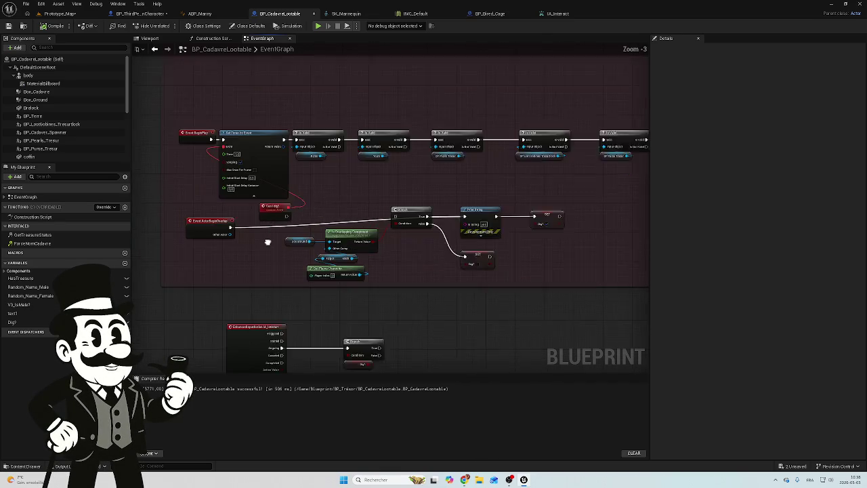
{"action": "scroll", "coordinate": [267, 242], "scroll_direction": "up", "scroll_amount": 1}
{"action": "left_click", "coordinate": [218, 233]}
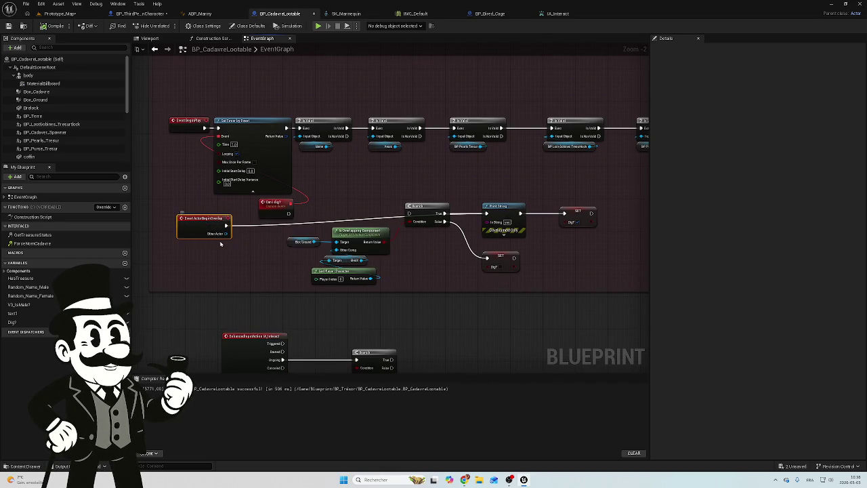
{"action": "mouse_move", "coordinate": [212, 246]}
{"action": "left_mouse_down"}
{"action": "mouse_move", "coordinate": [174, 242]}
{"action": "mouse_move", "coordinate": [247, 237]}
{"action": "mouse_move", "coordinate": [254, 248]}
{"action": "mouse_move", "coordinate": [301, 240]}
{"action": "mouse_move", "coordinate": [348, 194]}
{"action": "mouse_move", "coordinate": [329, 169]}
{"action": "left_mouse_up"}
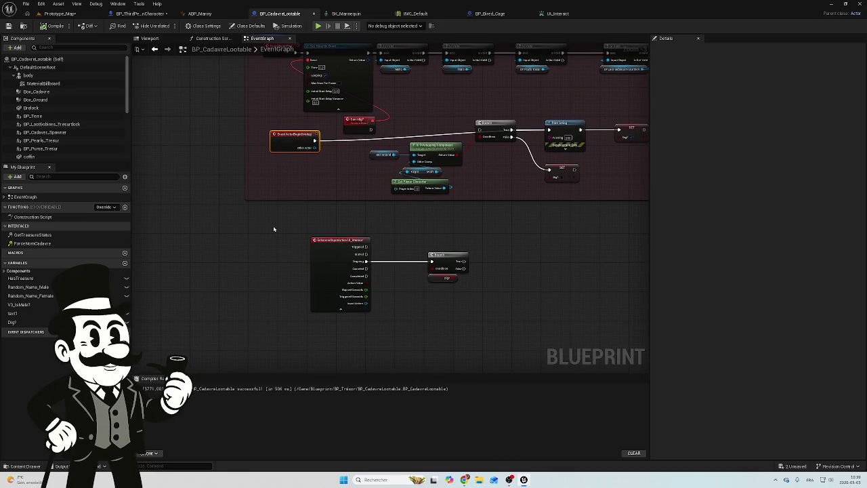
Delete the IA_Interact input node and its Branch, moving Event ActorBeginOverlap into the emptied space.
{"action": "mouse_move", "coordinate": [269, 214]}
{"action": "left_mouse_down"}
{"action": "mouse_move", "coordinate": [302, 236]}
{"action": "mouse_move", "coordinate": [495, 311]}
{"action": "left_mouse_up"}
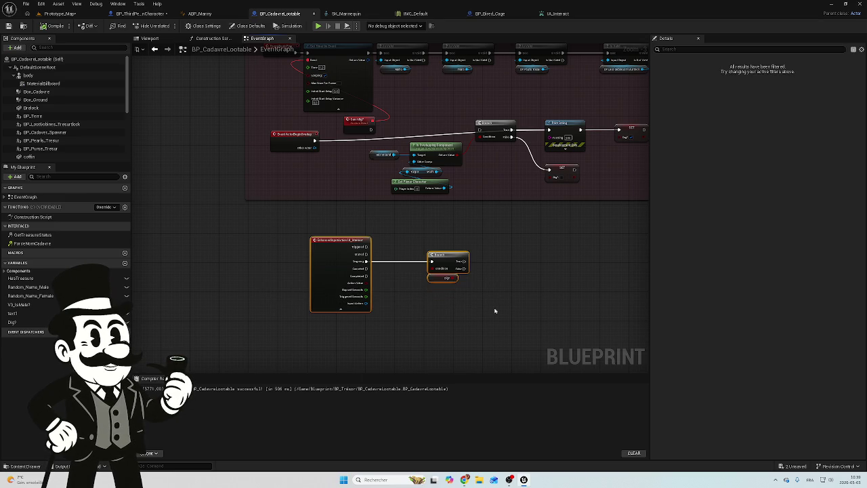
{"action": "key", "text": "Delete"}
{"action": "key", "text": "Home"}
{"action": "mouse_move", "coordinate": [316, 154]}
{"action": "left_mouse_down"}
{"action": "mouse_move", "coordinate": [310, 272]}
{"action": "mouse_move", "coordinate": [319, 271]}
{"action": "mouse_move", "coordinate": [303, 271]}
{"action": "left_mouse_up"}
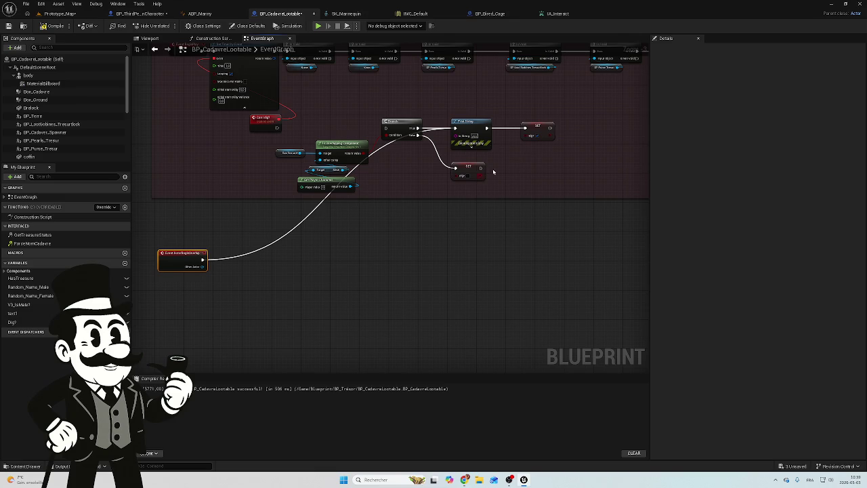
Duplicate the checked and unchecked SET Dig? nodes.
{"action": "left_click", "coordinate": [536, 128]}
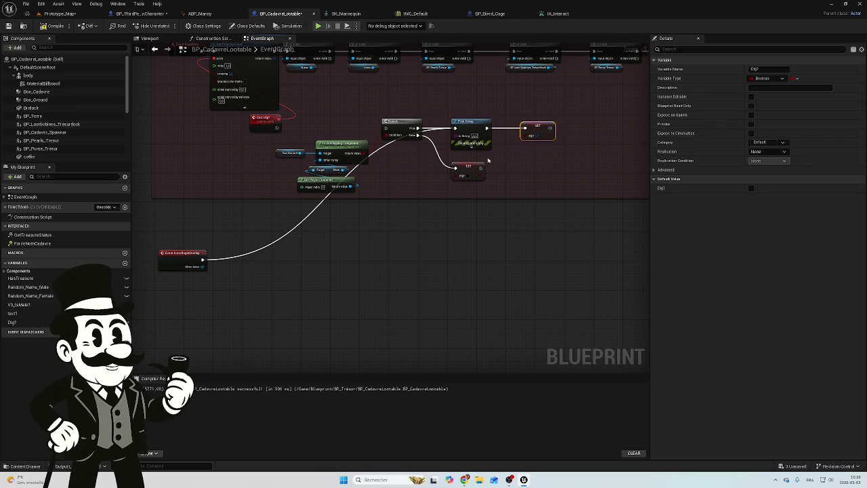
{"action": "left_click", "coordinate": [460, 166], "text": "ctrl"}
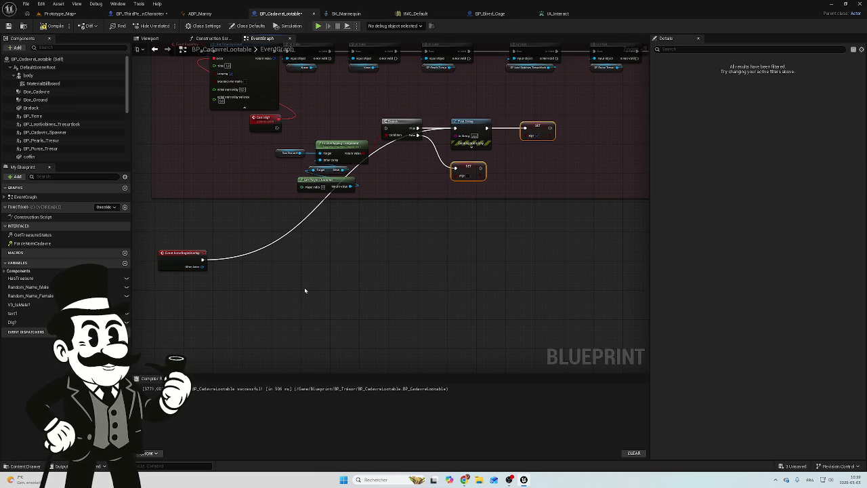
{"action": "key", "text": "ctrl+v"}
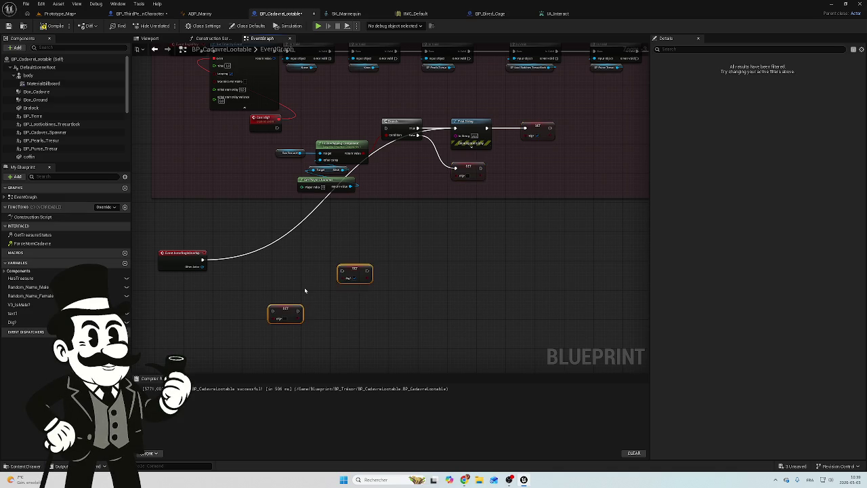
Select both pasted SET Dig? nodes and move them up together.
{"action": "left_click_drag", "start_coordinate": [271, 260], "coordinate": [356, 263]}
{"action": "scroll", "coordinate": [352, 268], "scroll_direction": "up", "scroll_amount": 2}
{"action": "left_click_drag", "start_coordinate": [484, 230], "coordinate": [366, 325]}
{"action": "left_click", "coordinate": [406, 245]}
{"action": "left_click_drag", "start_coordinate": [494, 233], "coordinate": [388, 327]}
{"action": "left_click_drag", "start_coordinate": [474, 252], "coordinate": [474, 238]}
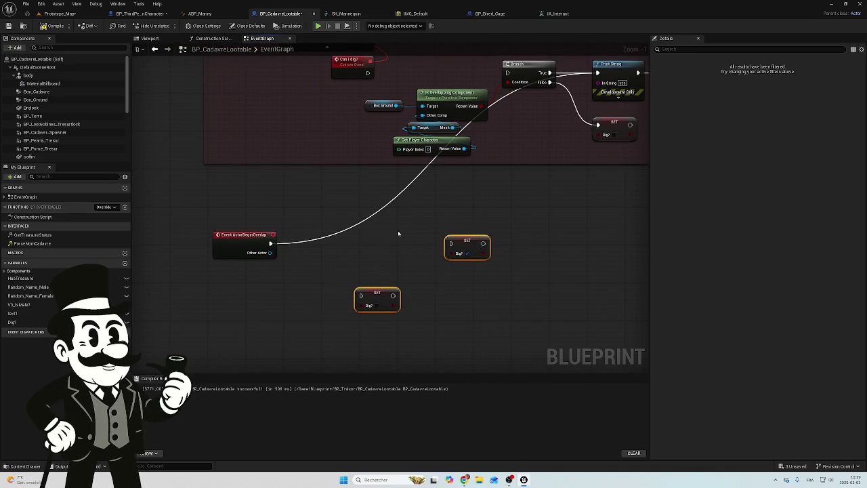
Wire Event ActorBeginOverlap into the SET node that sets Dig? to true.
{"action": "left_click_drag", "start_coordinate": [271, 244], "coordinate": [518, 197]}
{"action": "left_click_drag", "start_coordinate": [445, 242], "coordinate": [449, 243]}
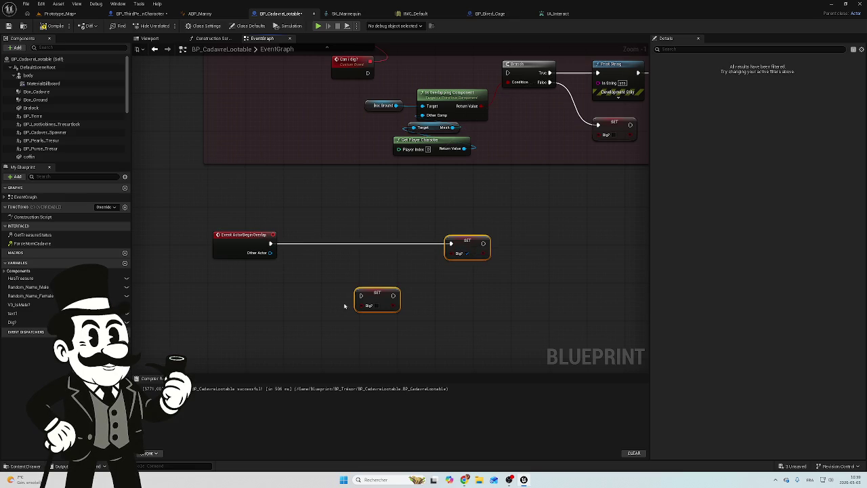
{"action": "scroll", "coordinate": [318, 274], "scroll_direction": "up", "scroll_amount": 1}
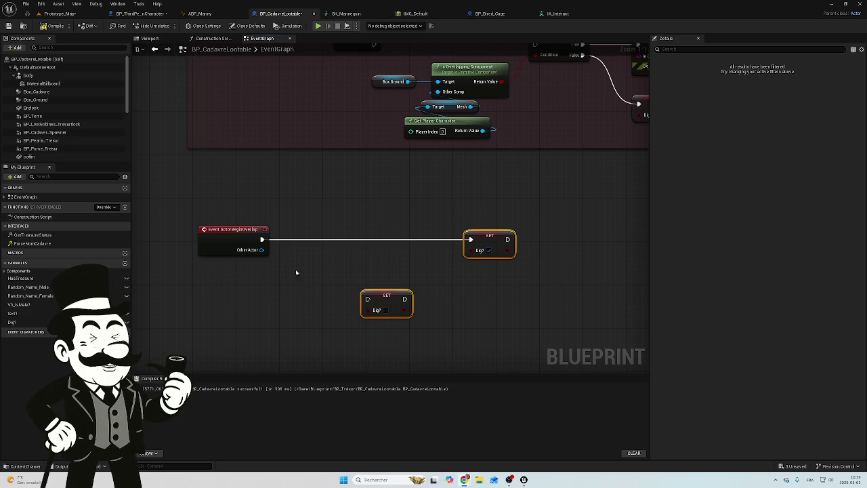
{"action": "mouse_move", "coordinate": [325, 217]}
{"action": "left_mouse_down"}
{"action": "mouse_move", "coordinate": [339, 240]}
{"action": "mouse_move", "coordinate": [360, 215]}
{"action": "mouse_move", "coordinate": [358, 173]}
{"action": "left_mouse_up"}
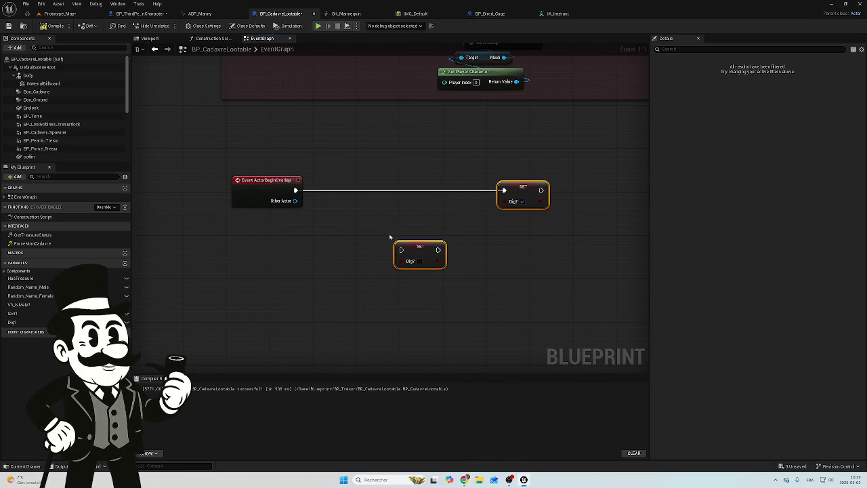
{"action": "mouse_move", "coordinate": [390, 237]}
{"action": "left_mouse_down"}
{"action": "mouse_move", "coordinate": [375, 273]}
{"action": "mouse_move", "coordinate": [345, 236]}
{"action": "mouse_move", "coordinate": [370, 223]}
{"action": "mouse_move", "coordinate": [384, 231]}
{"action": "left_mouse_up"}
{"action": "mouse_move", "coordinate": [393, 186]}
{"action": "left_mouse_down"}
{"action": "mouse_move", "coordinate": [273, 325]}
{"action": "mouse_move", "coordinate": [288, 303]}
{"action": "mouse_move", "coordinate": [382, 269]}
{"action": "left_mouse_up"}
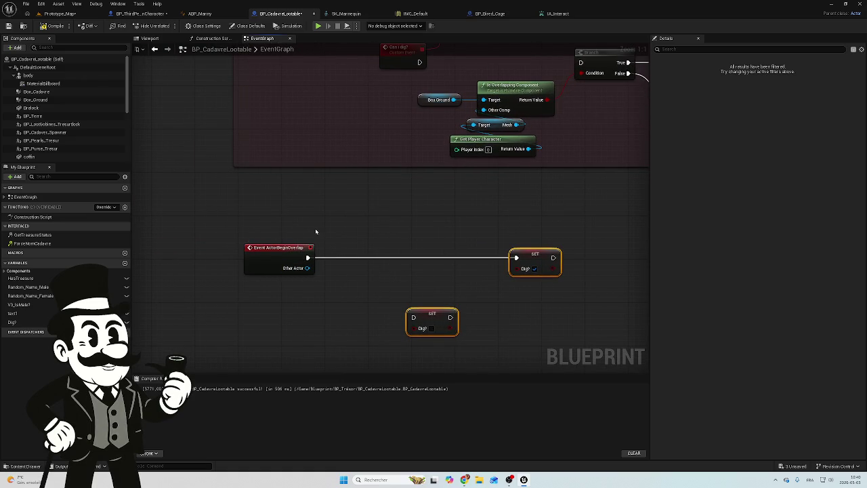
Add an Event ActorEndOverlap node below the begin-overlap logic via an 'event over' search.
{"action": "left_click_drag", "start_coordinate": [254, 251], "coordinate": [273, 164]}
{"action": "left_click", "coordinate": [285, 161]}
{"action": "left_click", "coordinate": [271, 243]}
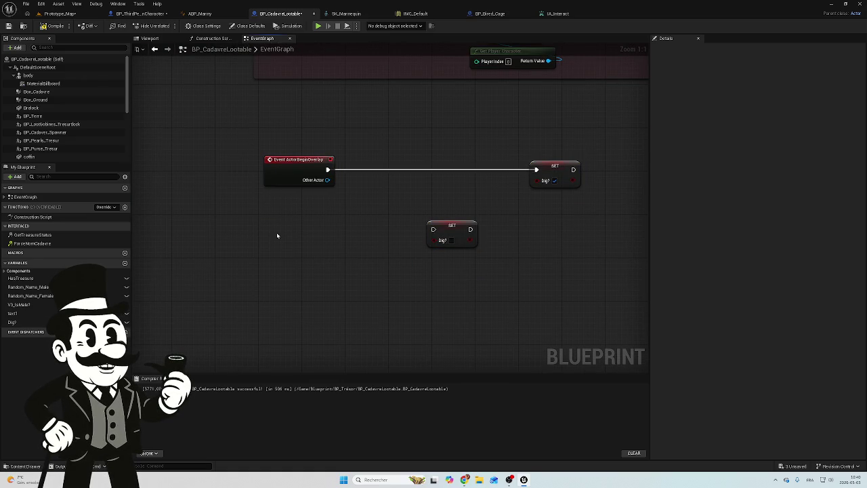
{"action": "right_click", "coordinate": [278, 236]}
{"action": "type", "text": "en"}
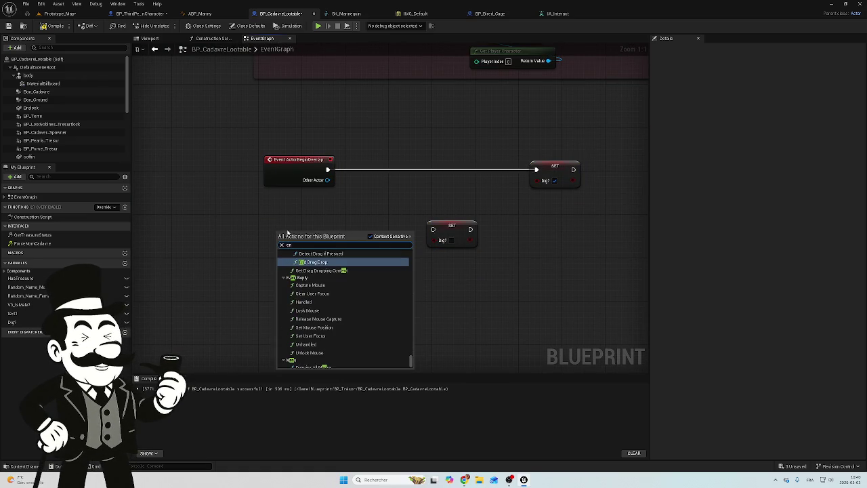
{"action": "type", "text": "v"}
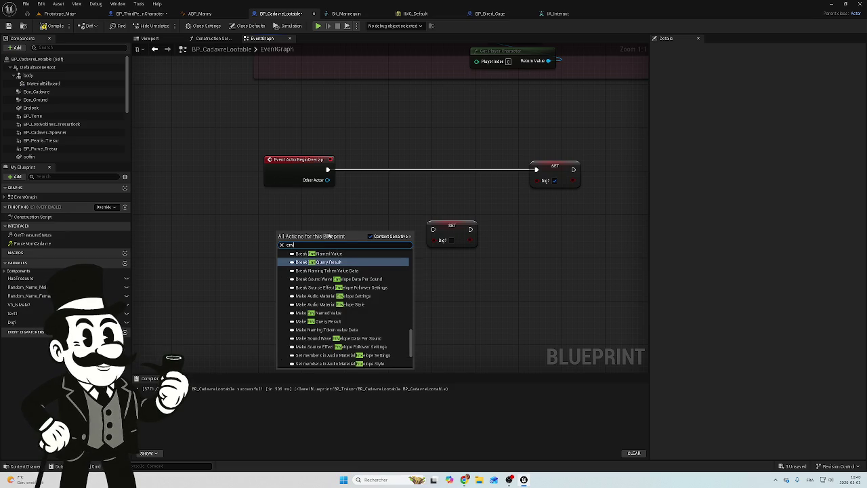
{"action": "key", "text": "BackSpace"}
{"action": "key", "text": "BackSpace"}
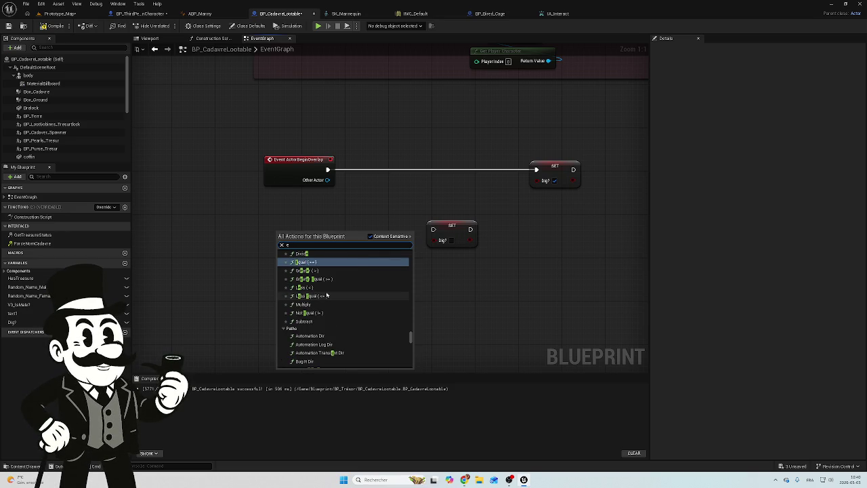
{"action": "type", "text": "vent"}
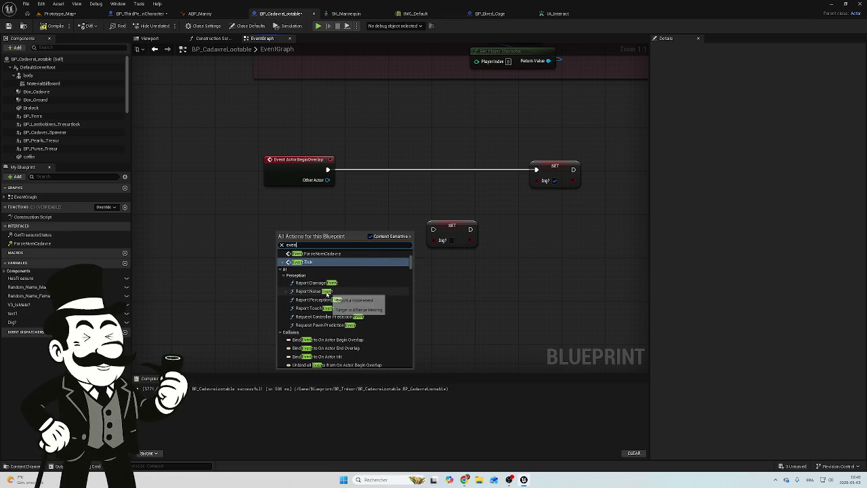
{"action": "type", "text": " en"}
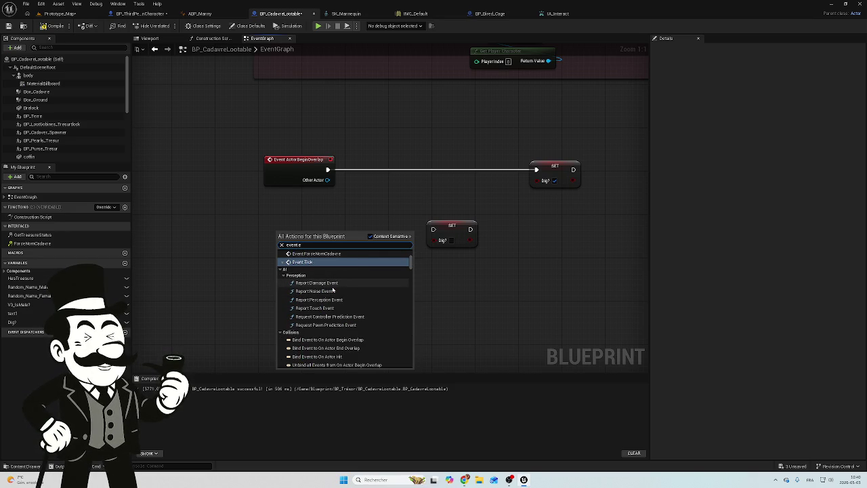
{"action": "type", "text": "d"}
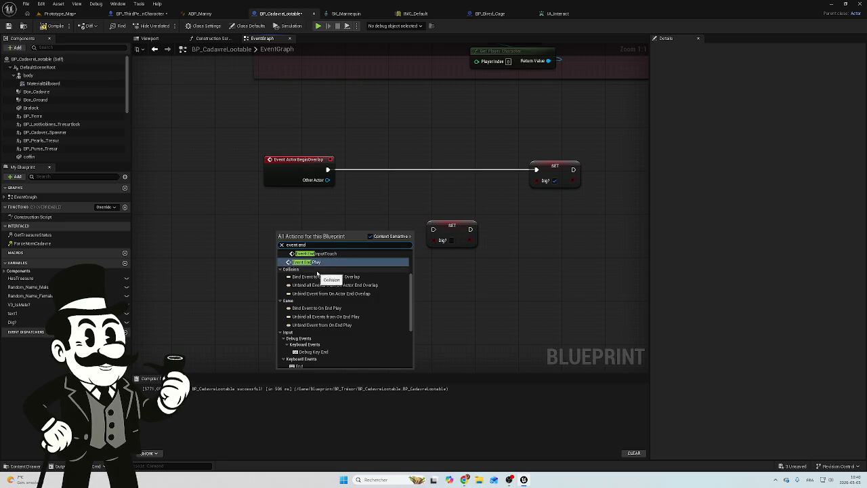
{"action": "scroll", "coordinate": [335, 268], "scroll_direction": "up", "scroll_amount": 2}
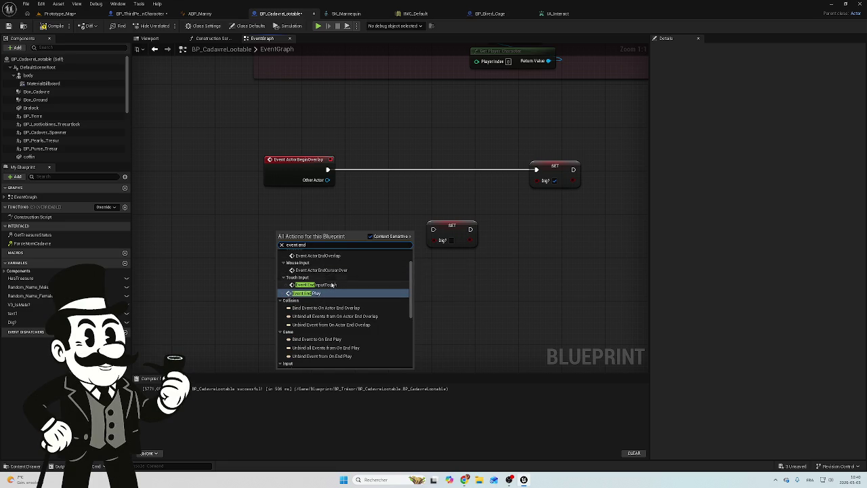
{"action": "left_click_drag", "start_coordinate": [316, 244], "coordinate": [264, 254]}
{"action": "type", "text": "ev"}
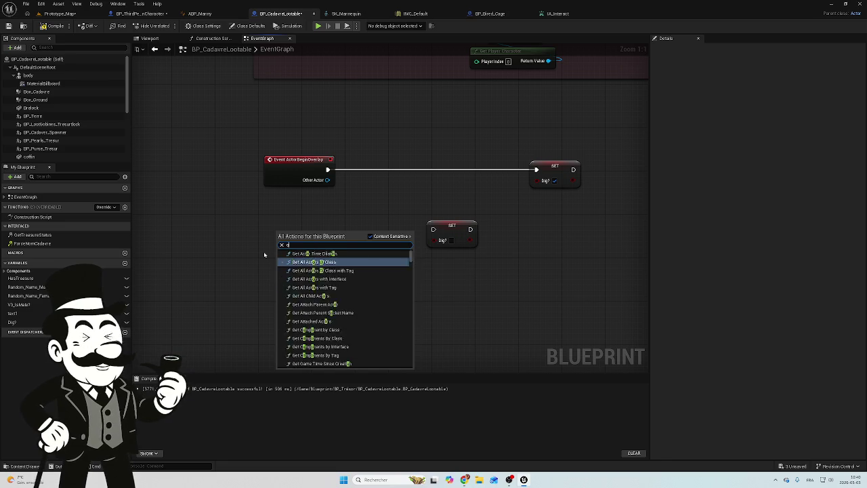
{"action": "type", "text": "ent overl"}
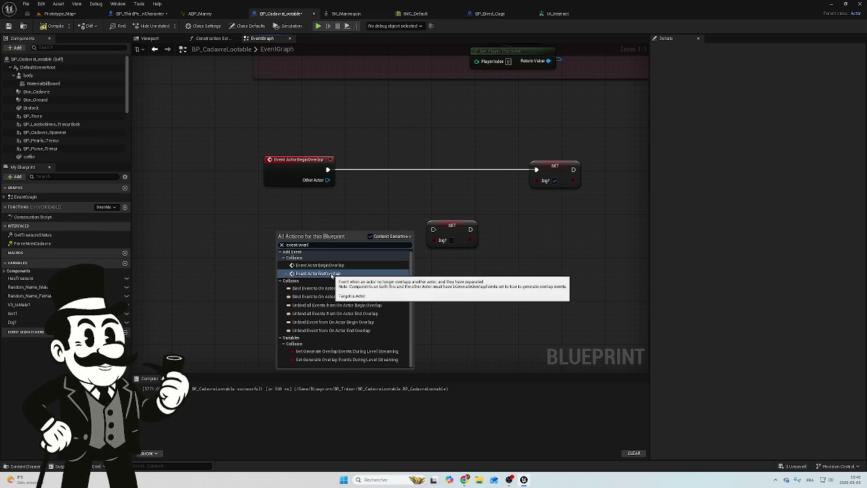
{"action": "left_click", "coordinate": [331, 274]}
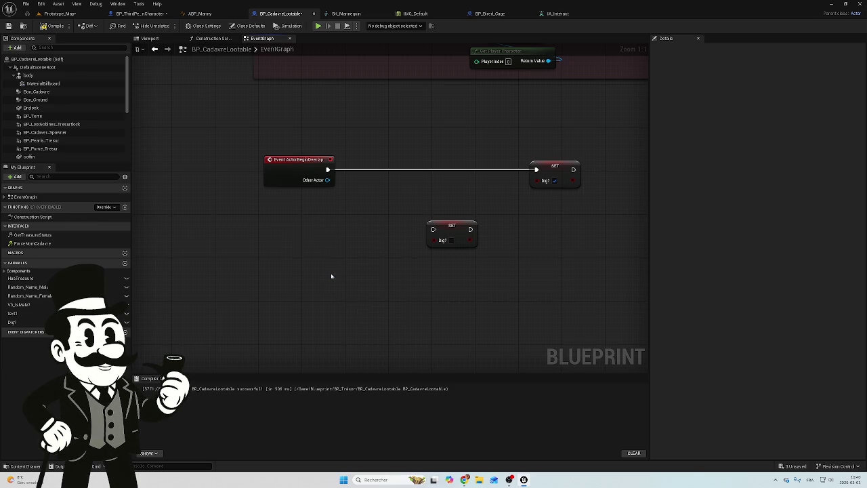
{"action": "mouse_move", "coordinate": [311, 231]}
{"action": "left_mouse_down"}
{"action": "mouse_move", "coordinate": [271, 227]}
{"action": "mouse_move", "coordinate": [434, 229]}
{"action": "left_mouse_up"}
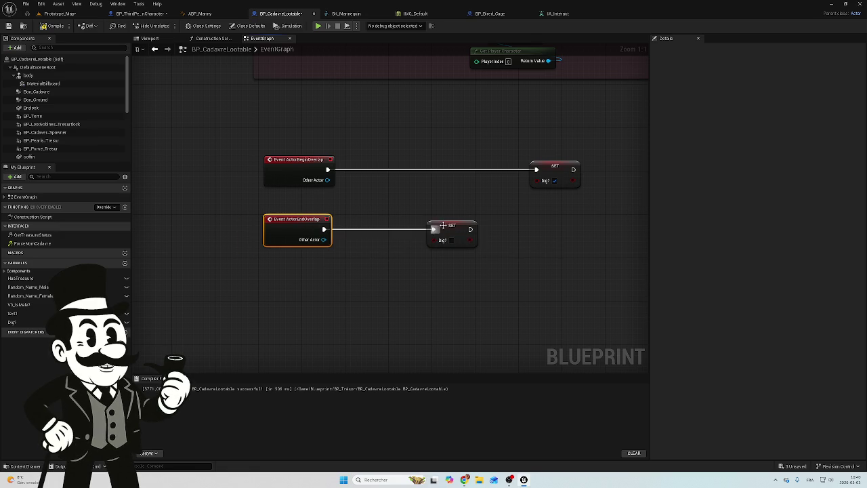
{"action": "left_click_drag", "start_coordinate": [587, 135], "coordinate": [428, 248]}
{"action": "mouse_move", "coordinate": [571, 169]}
{"action": "left_mouse_down"}
{"action": "mouse_move", "coordinate": [375, 167]}
{"action": "mouse_move", "coordinate": [378, 173]}
{"action": "left_mouse_up"}
{"action": "left_click", "coordinate": [383, 188]}
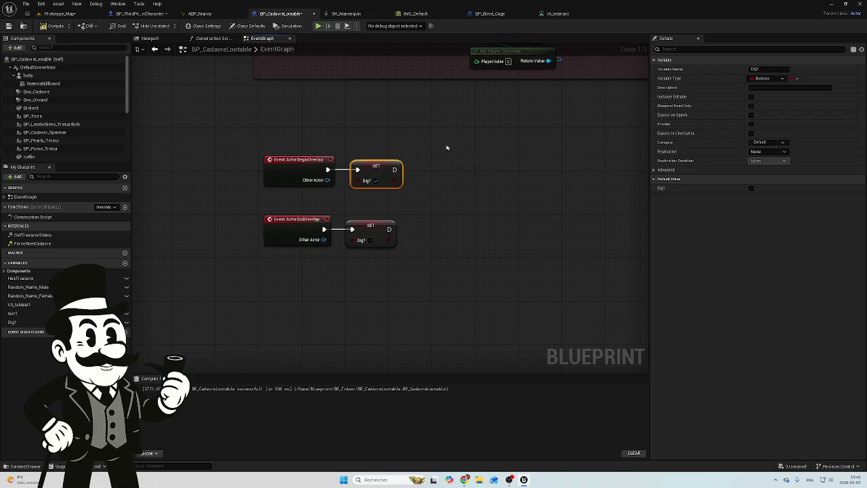
{"action": "left_click_drag", "start_coordinate": [451, 151], "coordinate": [386, 250]}
{"action": "left_click_drag", "start_coordinate": [379, 171], "coordinate": [391, 174]}
{"action": "left_click", "coordinate": [483, 223]}
{"action": "left_click", "coordinate": [388, 228]}
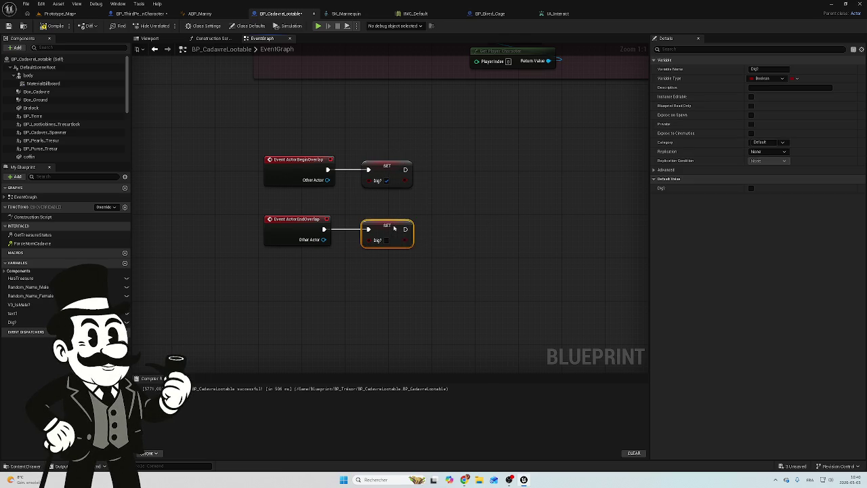
{"action": "left_click", "coordinate": [406, 214]}
{"action": "scroll", "coordinate": [402, 209], "scroll_direction": "down", "scroll_amount": 1}
{"action": "left_click_drag", "start_coordinate": [402, 209], "coordinate": [365, 219]}
{"action": "scroll", "coordinate": [365, 218], "scroll_direction": "down", "scroll_amount": 1}
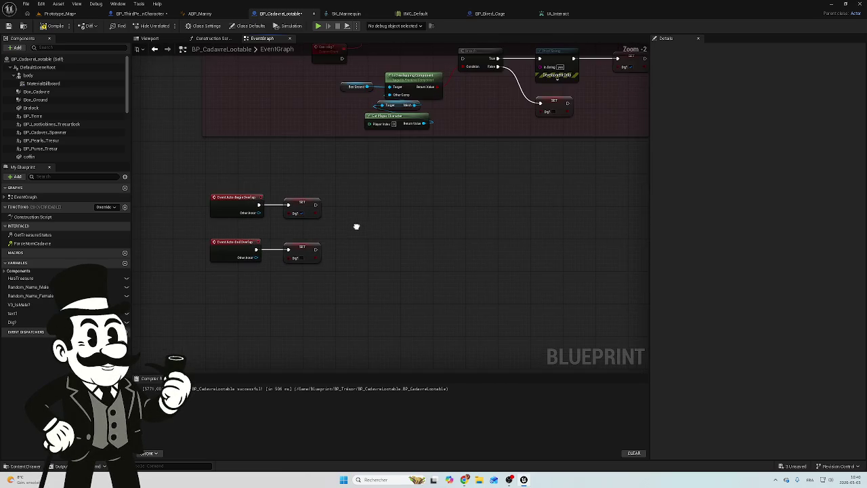
{"action": "left_click_drag", "start_coordinate": [431, 197], "coordinate": [385, 222]}
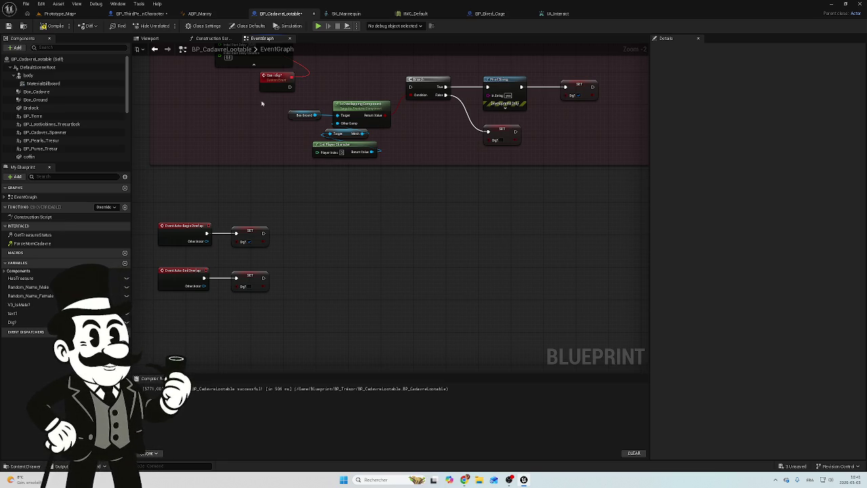
{"action": "mouse_move", "coordinate": [311, 243]}
{"action": "left_mouse_down"}
{"action": "mouse_move", "coordinate": [273, 207]}
{"action": "mouse_move", "coordinate": [405, 226]}
{"action": "left_mouse_up"}
{"action": "scroll", "coordinate": [411, 252], "scroll_direction": "up", "scroll_amount": 3}
{"action": "mouse_move", "coordinate": [330, 184]}
{"action": "left_mouse_down"}
{"action": "mouse_move", "coordinate": [405, 194]}
{"action": "mouse_move", "coordinate": [397, 194]}
{"action": "left_mouse_up"}
Place a Cast To BP_ThirdPersonCharacter node after the begin-overlap SET Dig? node.
{"action": "type", "text": "ca"}
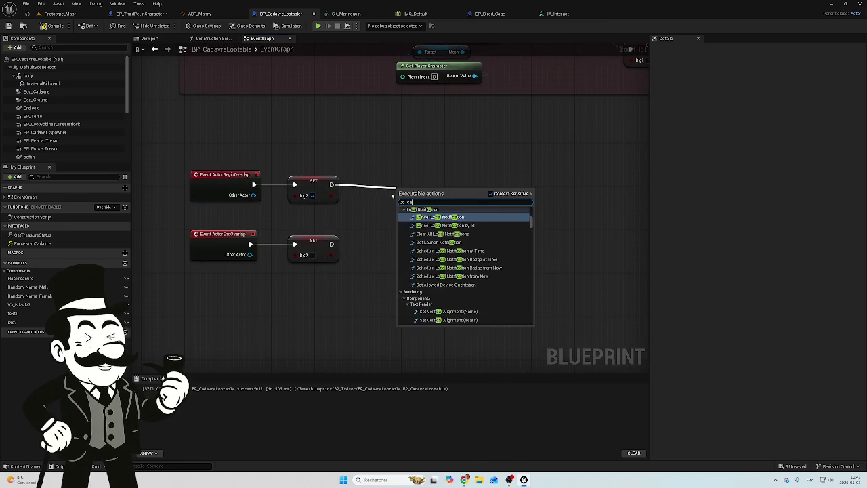
{"action": "type", "text": "st t"}
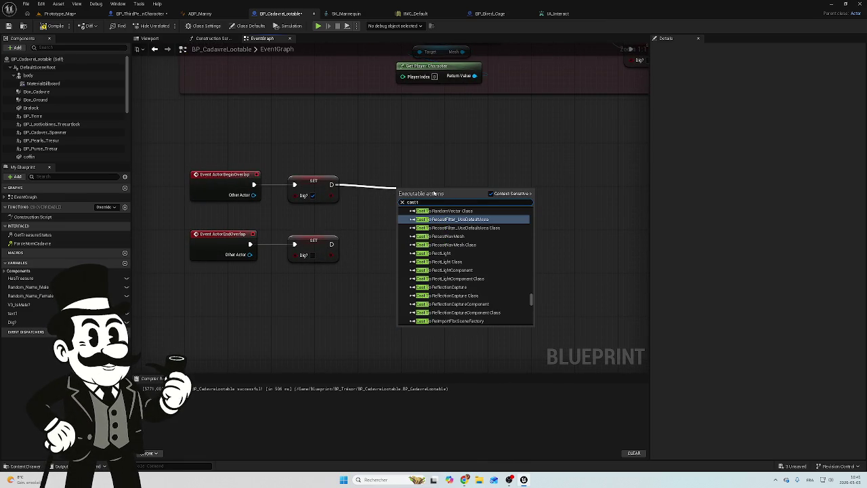
{"action": "type", "text": "o bp"}
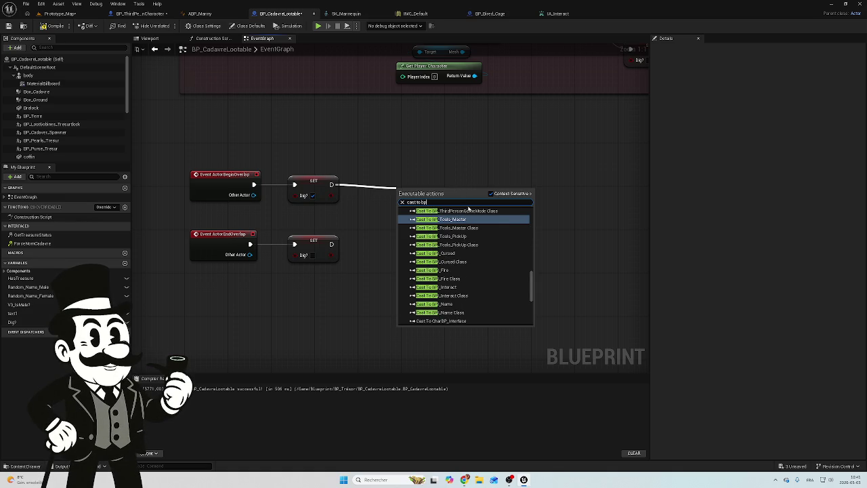
{"action": "type", "text": " t"}
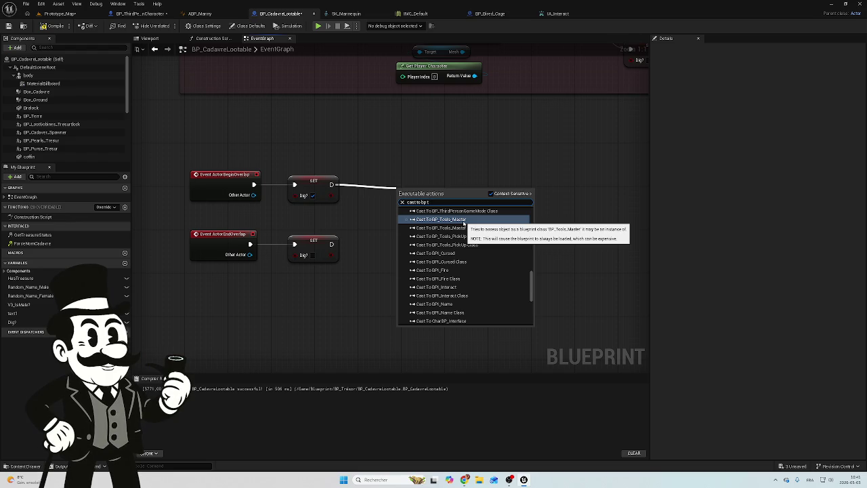
{"action": "type", "text": "hi"}
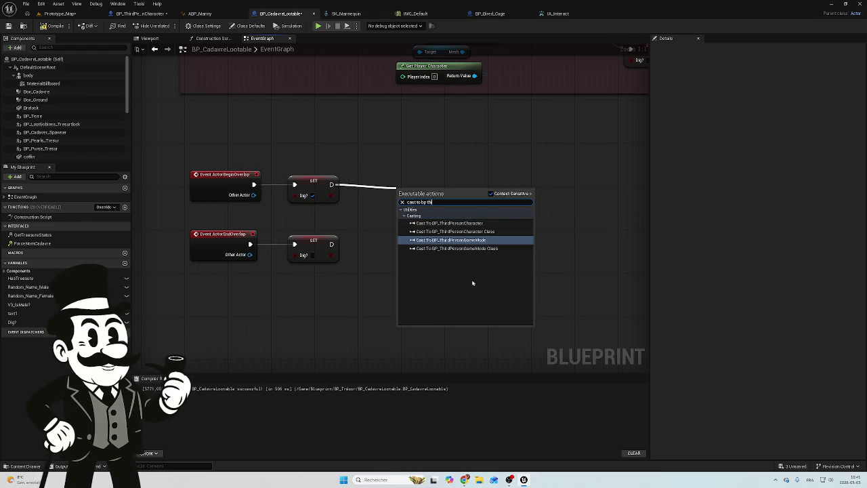
{"action": "left_click", "coordinate": [478, 223]}
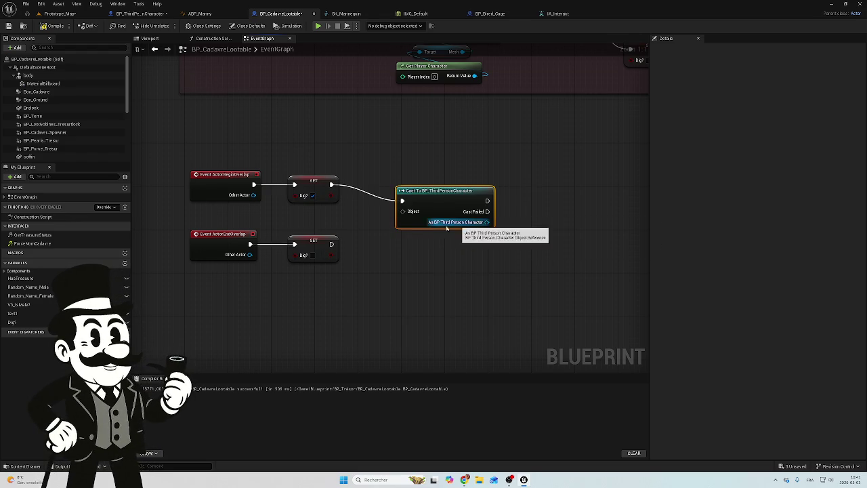
{"action": "left_click_drag", "start_coordinate": [433, 188], "coordinate": [411, 175]}
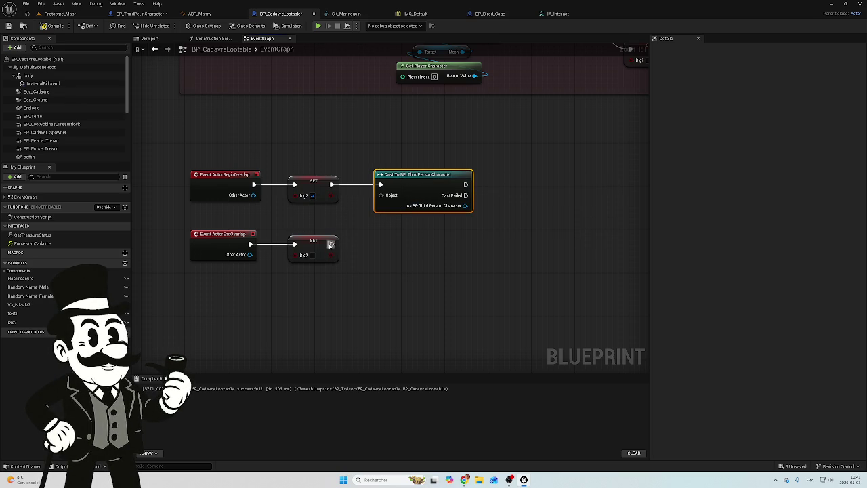
Duplicate the cast beneath the original and chain the end-overlap SET Dig? into the copy.
{"action": "key", "text": "ctrl+v"}
{"action": "left_click_drag", "start_coordinate": [429, 250], "coordinate": [422, 237]}
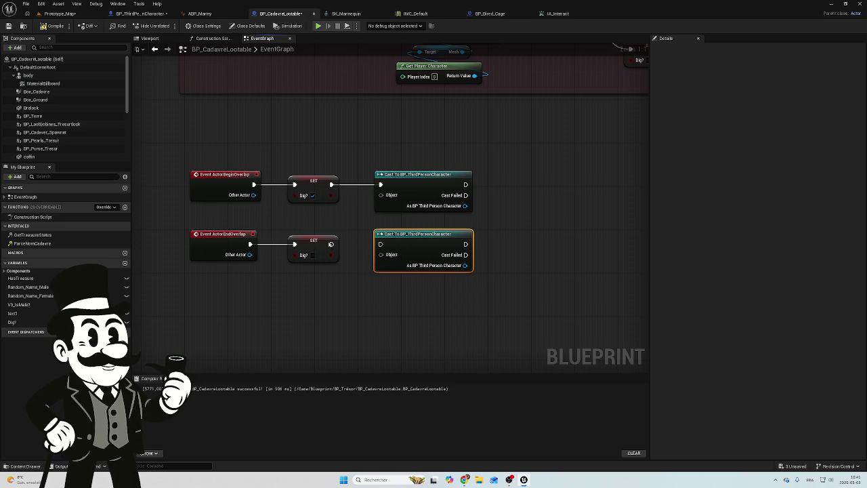
{"action": "mouse_move", "coordinate": [332, 244]}
{"action": "left_mouse_down"}
{"action": "mouse_move", "coordinate": [386, 252]}
{"action": "mouse_move", "coordinate": [380, 244]}
{"action": "left_mouse_up"}
{"action": "left_click_drag", "start_coordinate": [541, 238], "coordinate": [474, 228]}
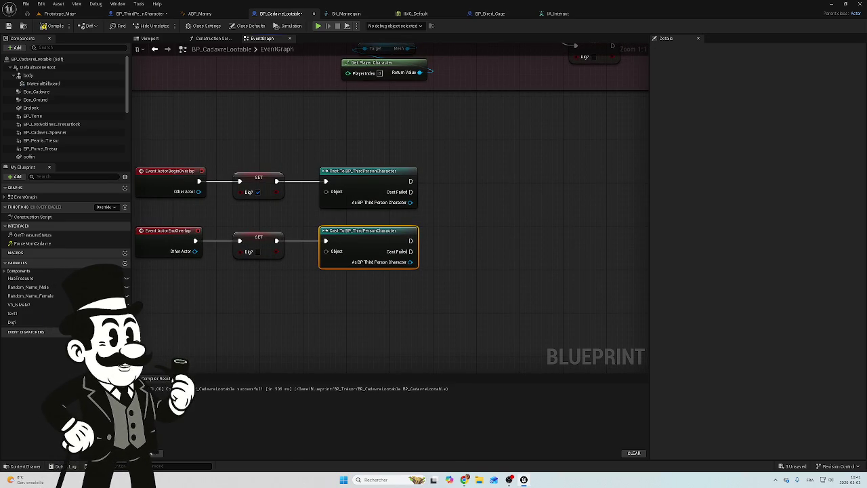
Add a Get Player Character node and wire its Return Value into both casts' Object pins.
{"action": "right_click", "coordinate": [284, 305]}
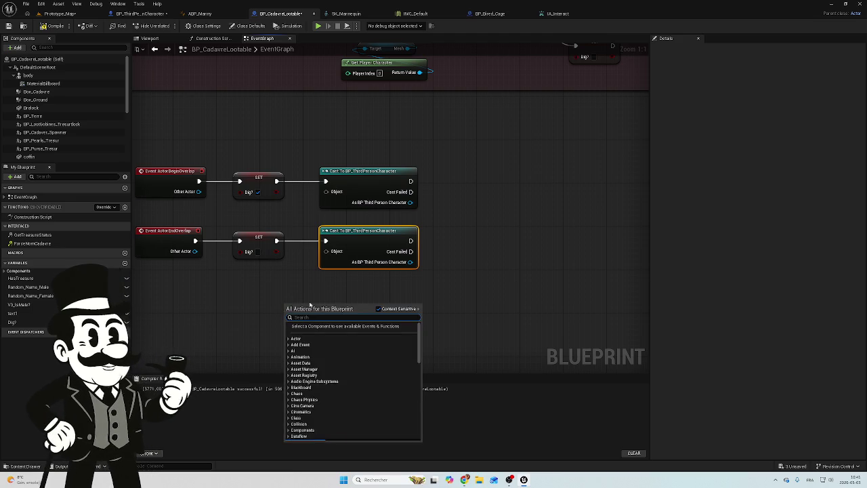
{"action": "type", "text": "get"}
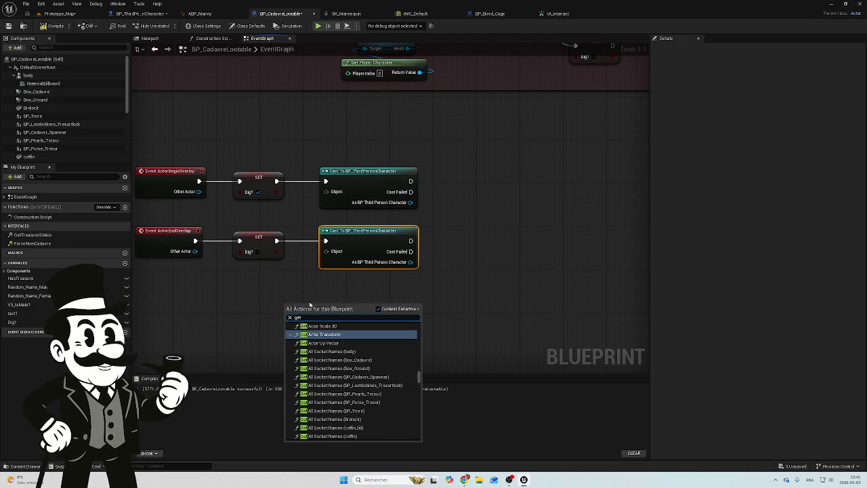
{"action": "type", "text": " play"}
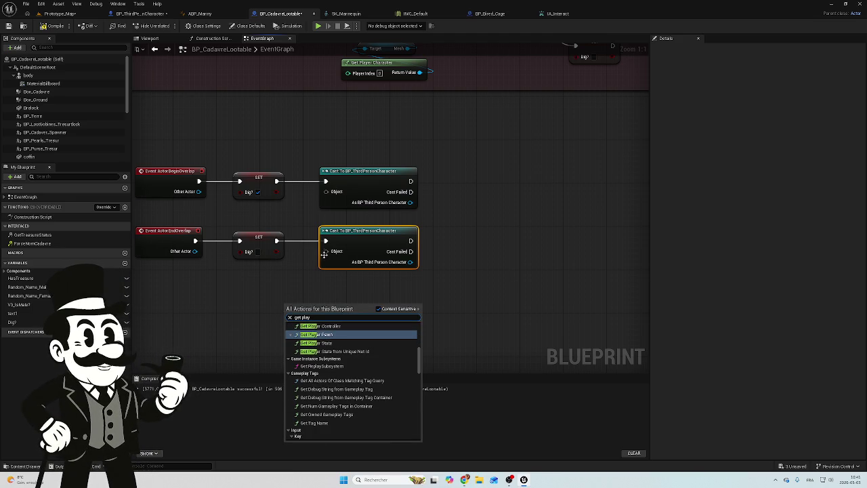
{"action": "scroll", "coordinate": [339, 339], "scroll_direction": "up", "scroll_amount": 1}
{"action": "left_click", "coordinate": [338, 330]}
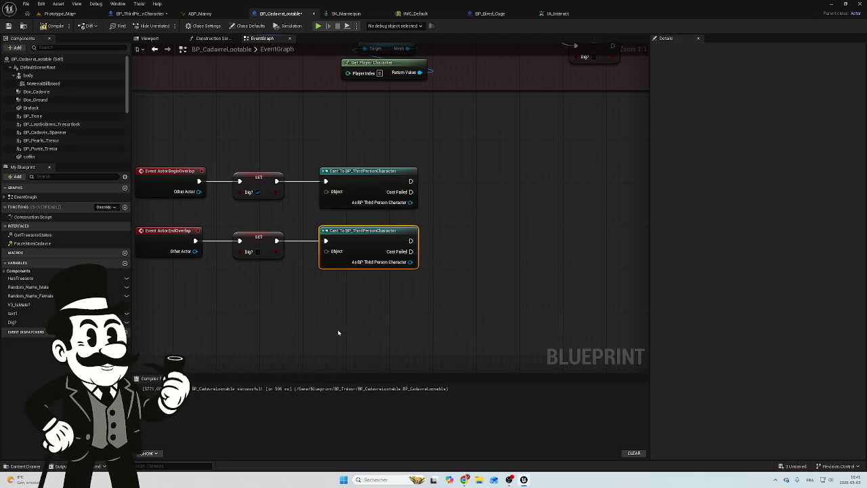
{"action": "mouse_move", "coordinate": [355, 324]}
{"action": "left_mouse_down"}
{"action": "mouse_move", "coordinate": [296, 303]}
{"action": "mouse_move", "coordinate": [323, 242]}
{"action": "mouse_move", "coordinate": [325, 193]}
{"action": "left_mouse_up"}
{"action": "left_click_drag", "start_coordinate": [300, 294], "coordinate": [326, 251]}
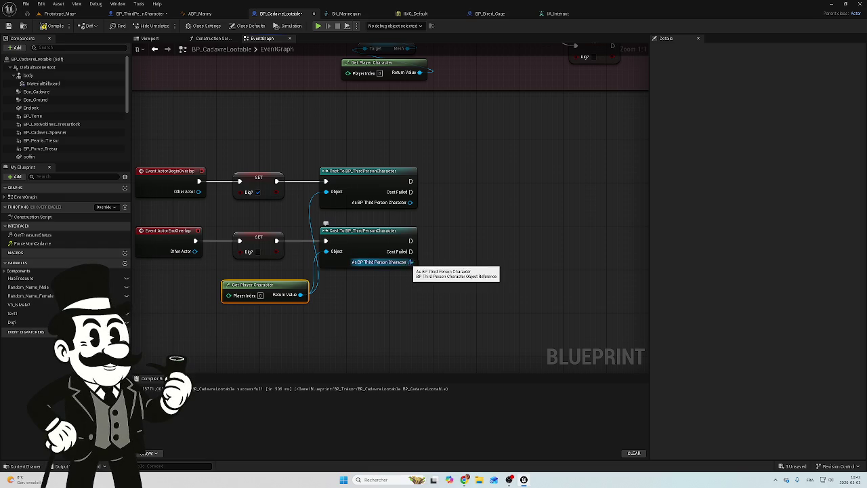
Search actions from the cast output and Dig? pin for 'dig', then cancel both lists.
{"action": "mouse_move", "coordinate": [409, 202]}
{"action": "left_mouse_down"}
{"action": "mouse_move", "coordinate": [449, 214]}
{"action": "mouse_move", "coordinate": [451, 207]}
{"action": "left_mouse_up"}
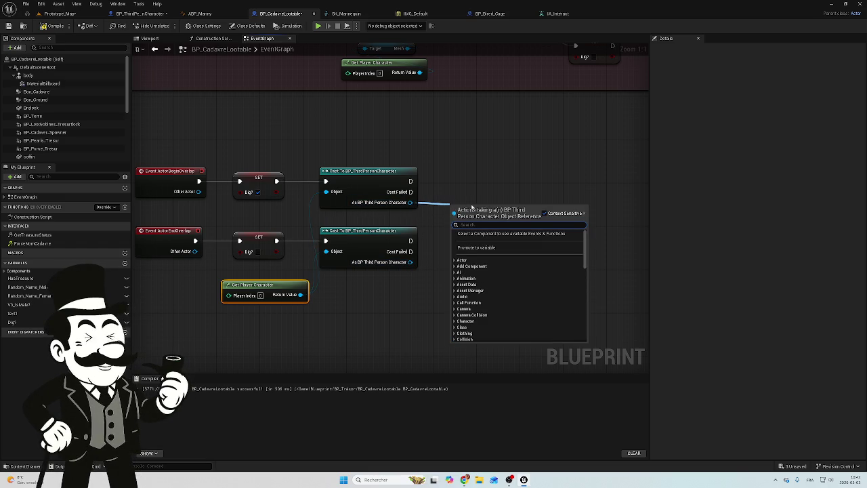
{"action": "type", "text": "dig"}
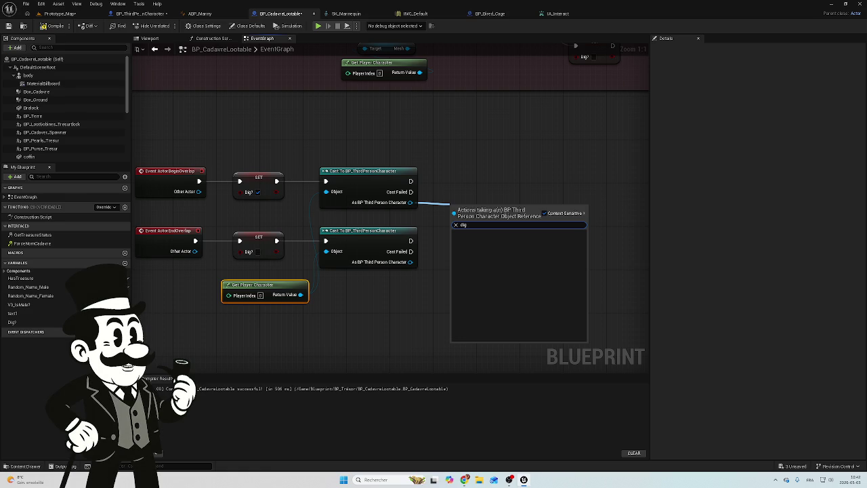
{"action": "key", "text": "Escape"}
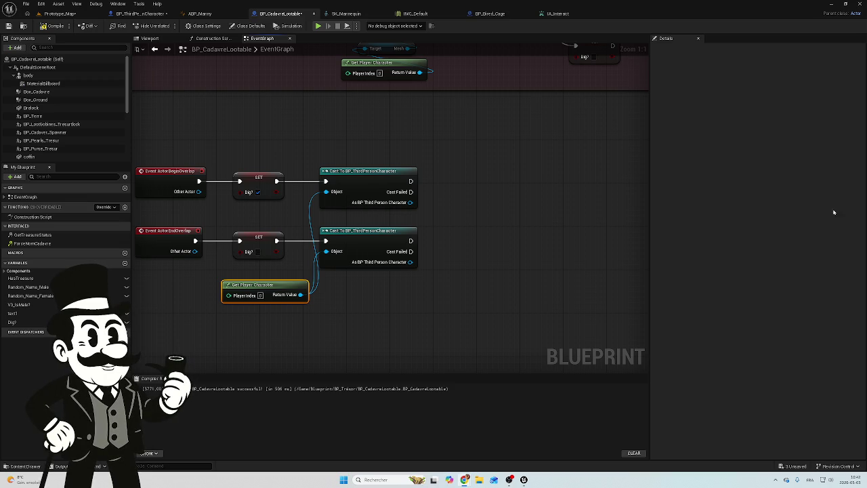
{"action": "mouse_move", "coordinate": [275, 192]}
{"action": "left_mouse_down"}
{"action": "mouse_move", "coordinate": [330, 201]}
{"action": "mouse_move", "coordinate": [340, 215]}
{"action": "left_mouse_up"}
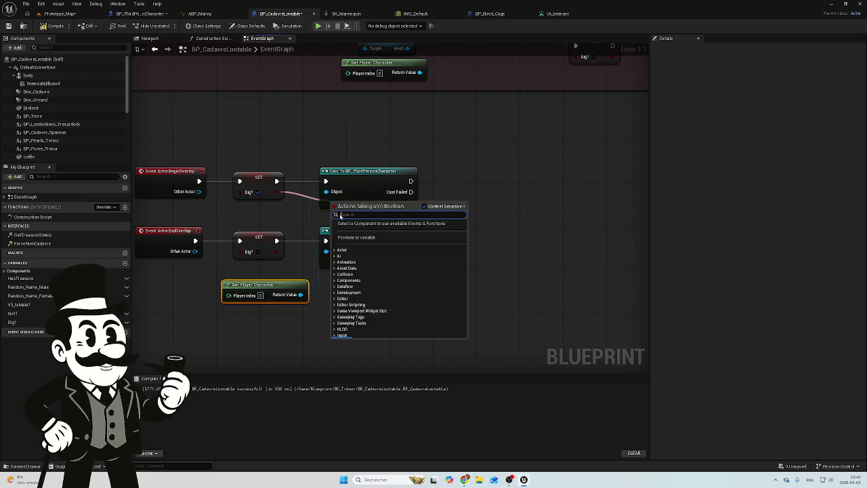
{"action": "left_click", "coordinate": [292, 217]}
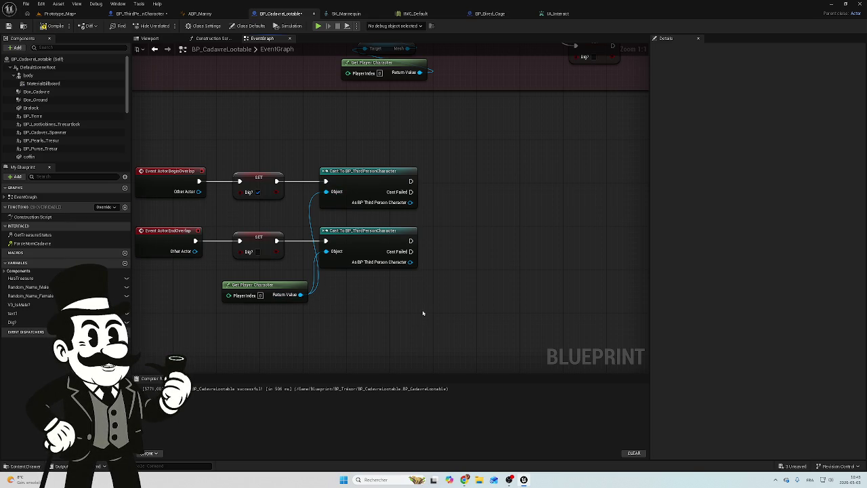
{"action": "left_click_drag", "start_coordinate": [422, 313], "coordinate": [511, 297]}
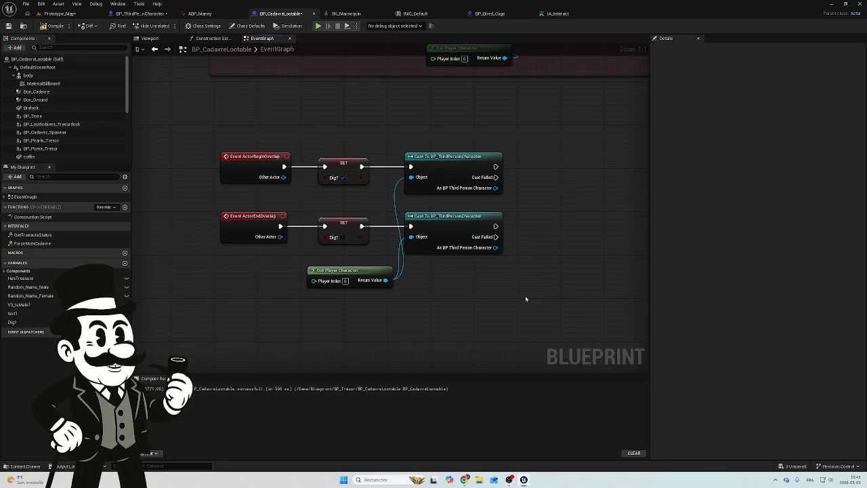
Compile BP_CadavreLootable, screenshot its overlap nodes, and return to the Prototype_Map level.
{"action": "left_click", "coordinate": [52, 26]}
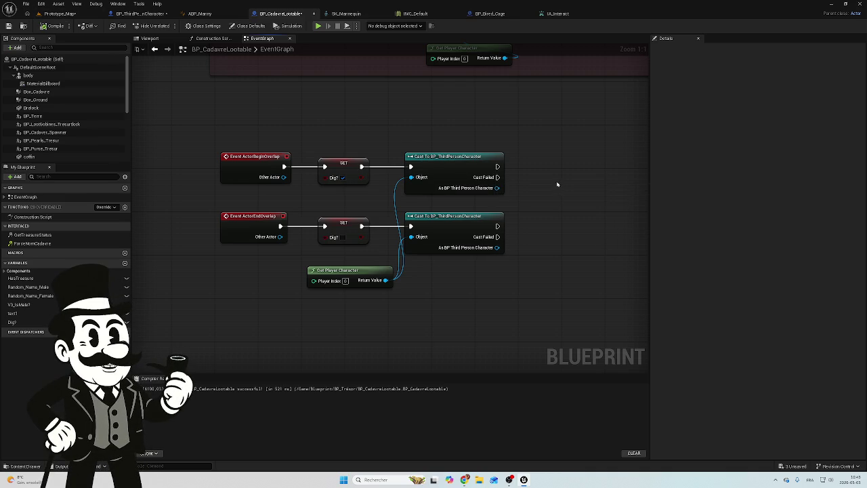
{"action": "left_click_drag", "start_coordinate": [559, 183], "coordinate": [509, 184]}
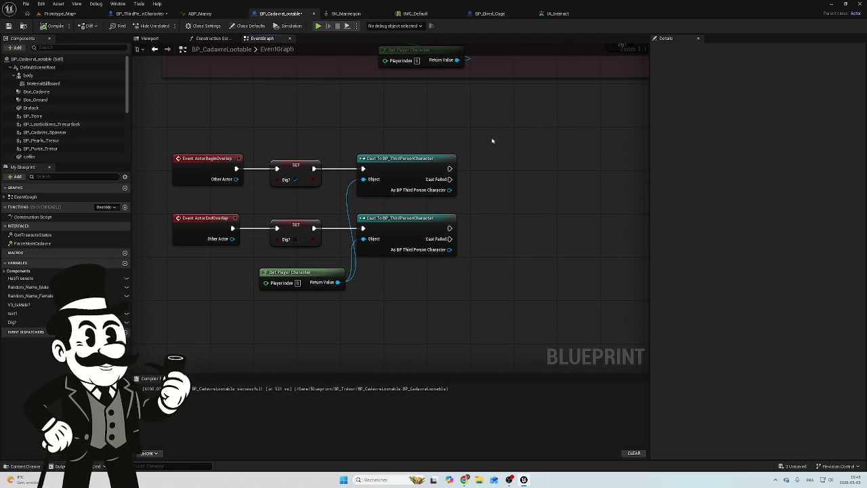
{"action": "key", "text": "super+shift+s"}
{"action": "mouse_move", "coordinate": [493, 137]}
{"action": "left_mouse_down"}
{"action": "mouse_move", "coordinate": [114, 333]}
{"action": "mouse_move", "coordinate": [153, 303]}
{"action": "left_mouse_up"}
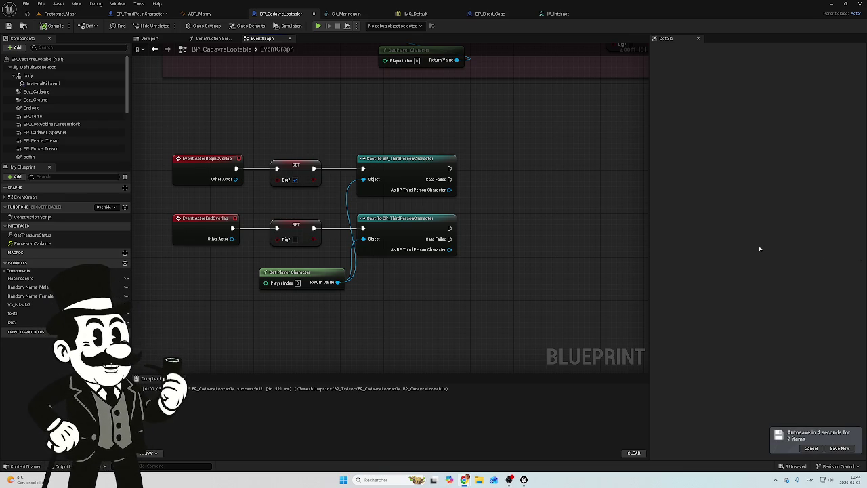
{"action": "left_click", "coordinate": [61, 14]}
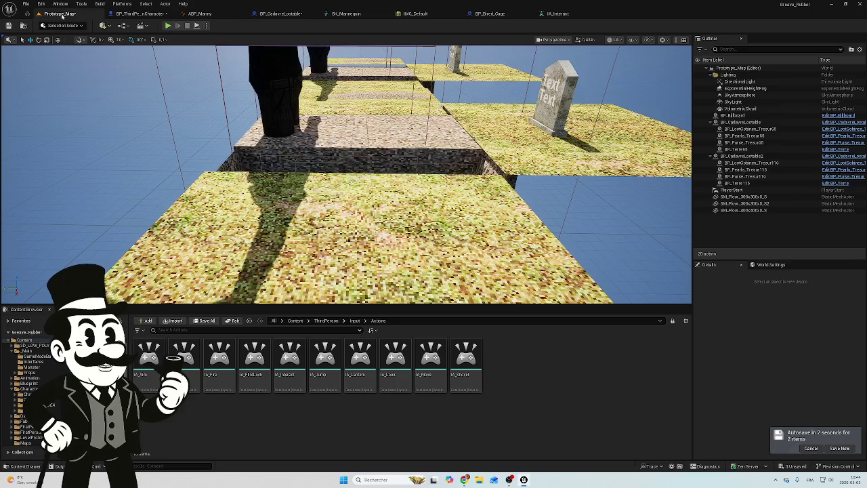
Pull the viewport camera back over the level, then bring up the IA_Interact input action.
{"action": "mouse_move", "coordinate": [277, 136]}
{"action": "left_mouse_down"}
{"action": "mouse_move", "coordinate": [281, 112]}
{"action": "mouse_move", "coordinate": [417, 112]}
{"action": "mouse_move", "coordinate": [429, 132]}
{"action": "left_mouse_up"}
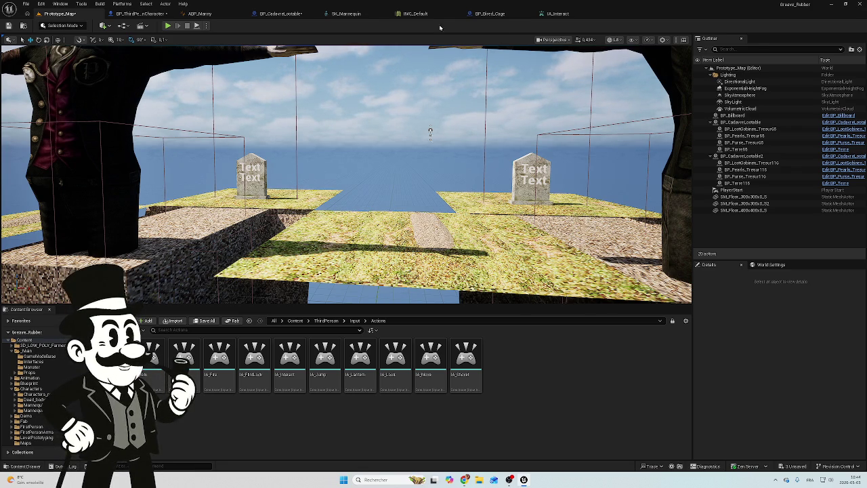
{"action": "left_click", "coordinate": [594, 13]}
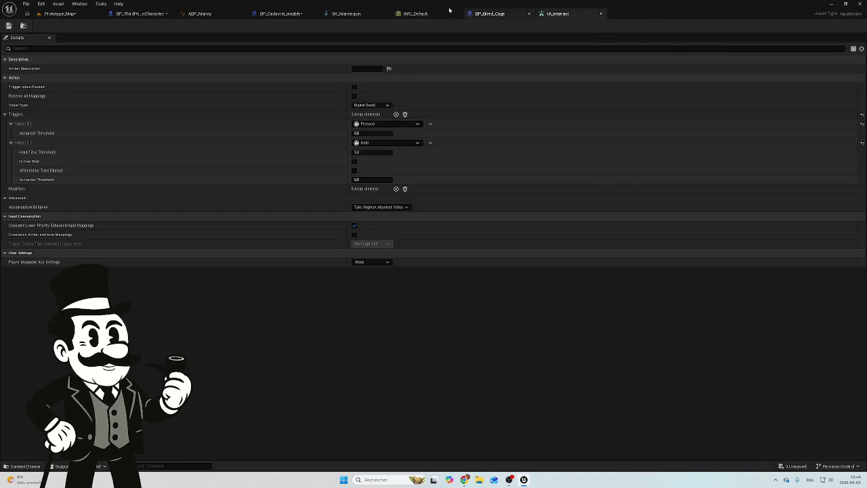
Look through the open blueprints and abandon a Dig node search from BP_CadavreLootable's cast pin.
{"action": "left_click", "coordinate": [488, 15]}
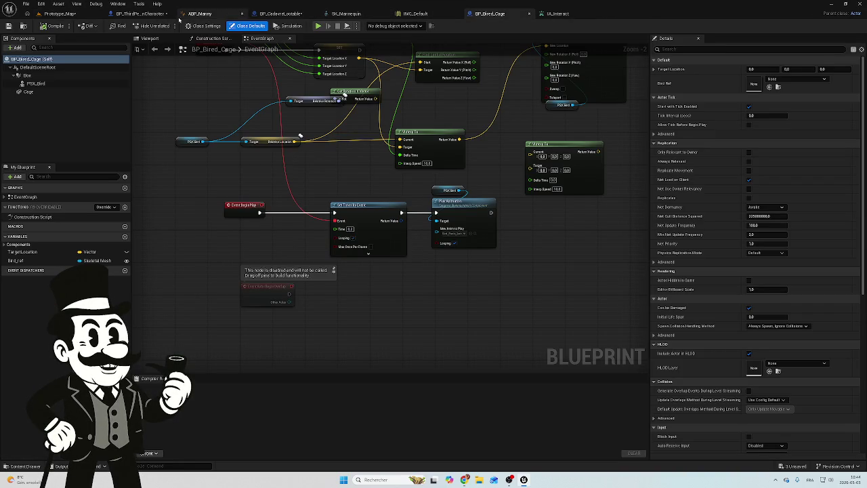
{"action": "left_click", "coordinate": [141, 13]}
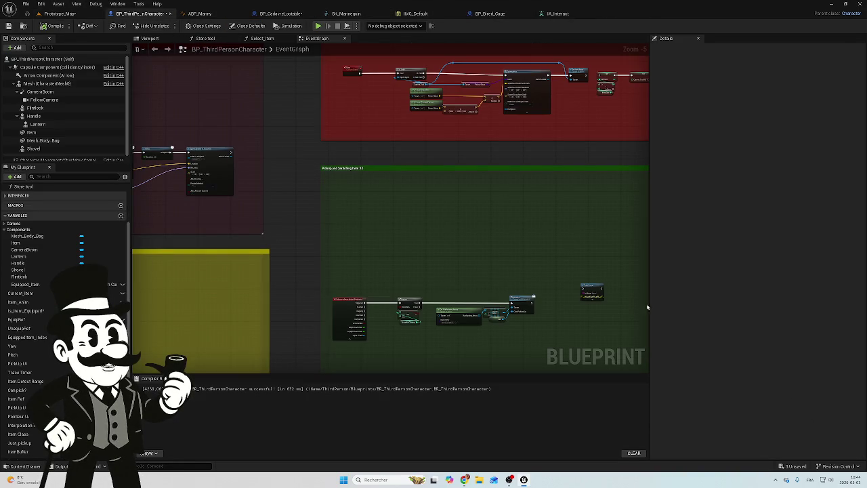
{"action": "left_click", "coordinate": [279, 13]}
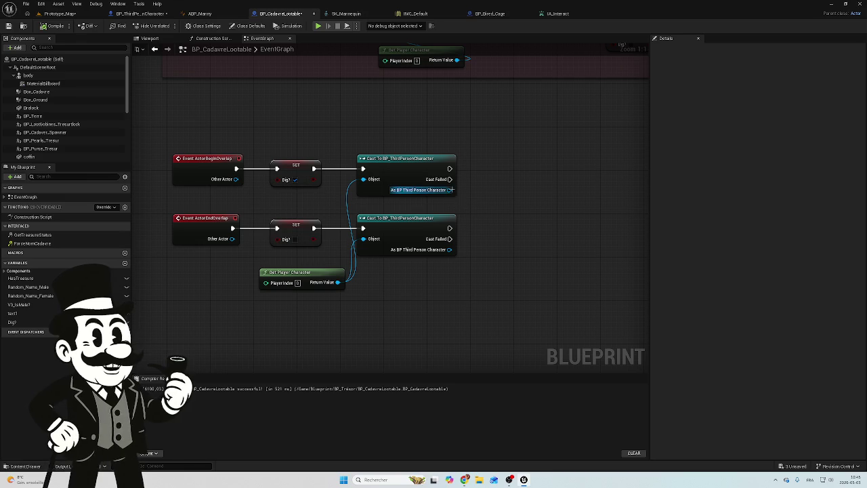
{"action": "left_click_drag", "start_coordinate": [449, 190], "coordinate": [502, 194]}
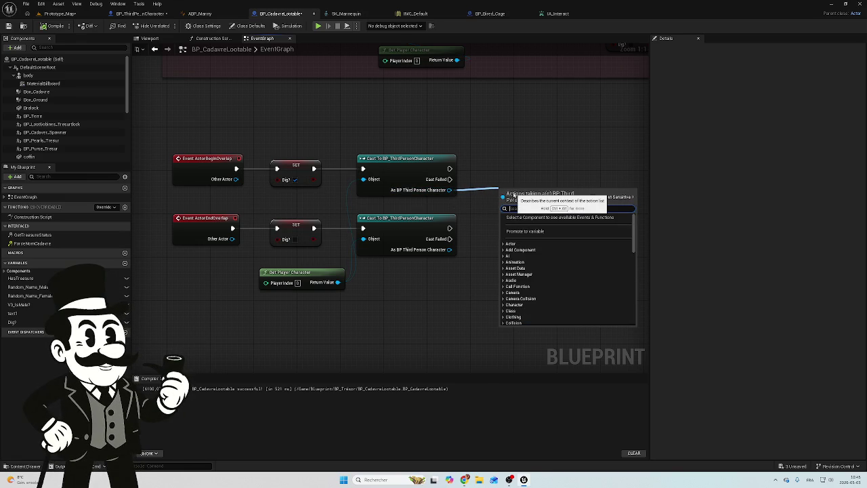
{"action": "type", "text": "di"}
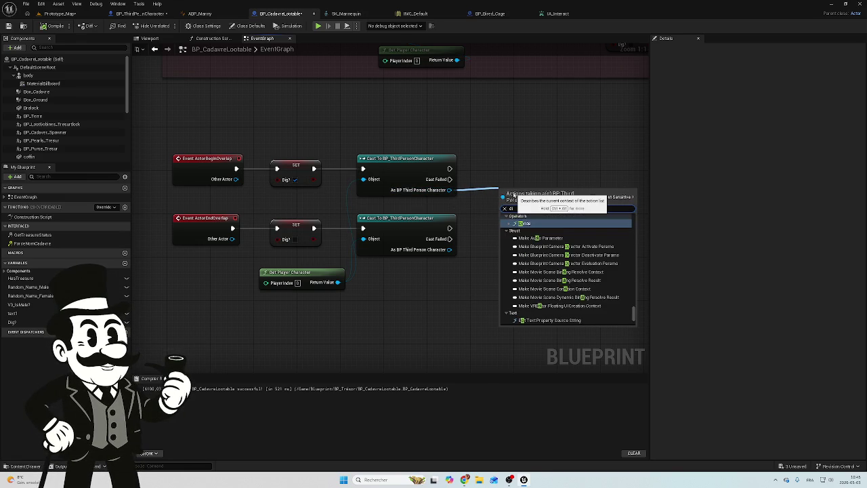
{"action": "key", "text": "BackSpace"}
{"action": "key", "text": "BackSpace"}
{"action": "key", "text": "Escape"}
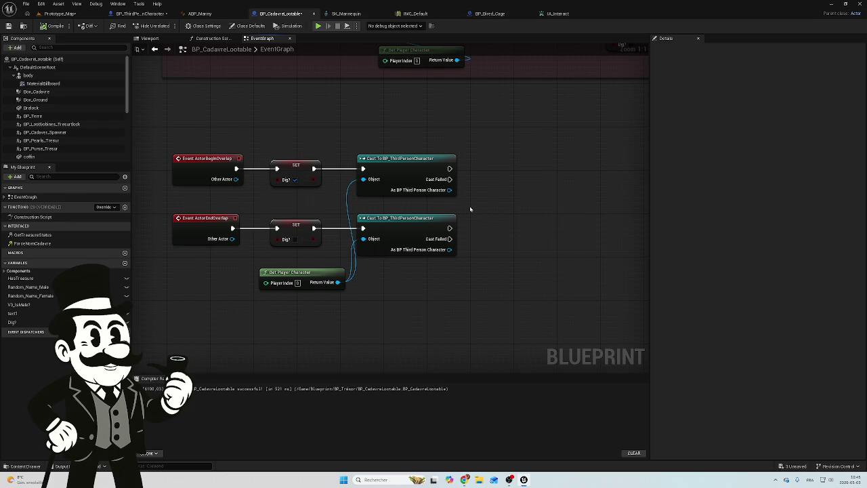
{"action": "left_click", "coordinate": [142, 14]}
Find empty space in BP_ThirdPersonCharacter's event graph and add a Custom Event node there.
{"action": "mouse_move", "coordinate": [431, 224]}
{"action": "left_mouse_down"}
{"action": "mouse_move", "coordinate": [357, 187]}
{"action": "mouse_move", "coordinate": [438, 248]}
{"action": "mouse_move", "coordinate": [190, 287]}
{"action": "mouse_move", "coordinate": [212, 364]}
{"action": "mouse_move", "coordinate": [426, 238]}
{"action": "mouse_move", "coordinate": [425, 206]}
{"action": "mouse_move", "coordinate": [318, 286]}
{"action": "mouse_move", "coordinate": [278, 177]}
{"action": "mouse_move", "coordinate": [275, 312]}
{"action": "mouse_move", "coordinate": [478, 219]}
{"action": "mouse_move", "coordinate": [423, 256]}
{"action": "left_mouse_up"}
{"action": "scroll", "coordinate": [278, 177], "scroll_direction": "up", "scroll_amount": 1}
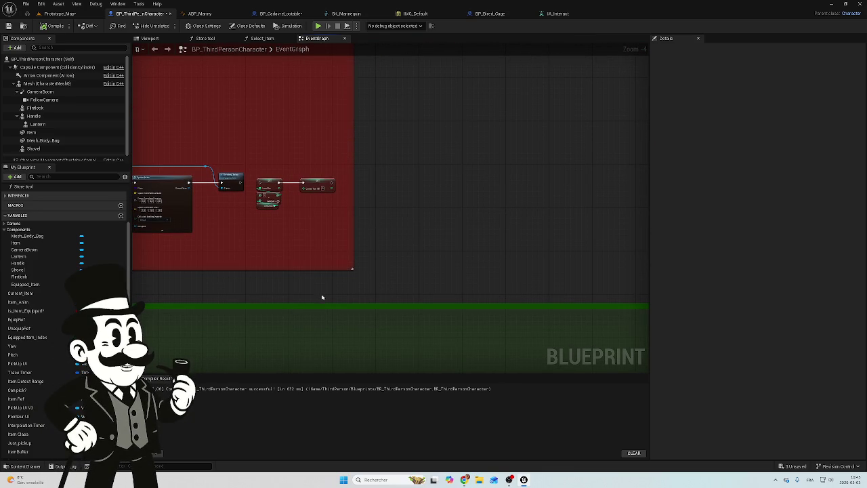
{"action": "mouse_move", "coordinate": [411, 248]}
{"action": "left_mouse_down"}
{"action": "mouse_move", "coordinate": [449, 122]}
{"action": "mouse_move", "coordinate": [621, 168]}
{"action": "left_mouse_up"}
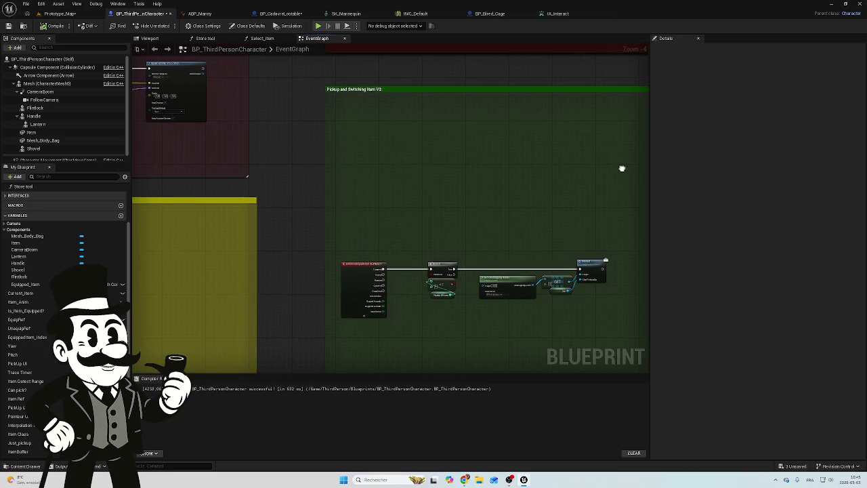
{"action": "scroll", "coordinate": [492, 191], "scroll_direction": "down", "scroll_amount": 2}
{"action": "scroll", "coordinate": [300, 350], "scroll_direction": "down", "scroll_amount": 2}
{"action": "scroll", "coordinate": [373, 178], "scroll_direction": "up", "scroll_amount": 2}
{"action": "scroll", "coordinate": [385, 233], "scroll_direction": "up", "scroll_amount": 2}
{"action": "scroll", "coordinate": [354, 128], "scroll_direction": "up", "scroll_amount": 2}
{"action": "mouse_move", "coordinate": [327, 68]}
{"action": "left_mouse_down"}
{"action": "mouse_move", "coordinate": [328, 124]}
{"action": "mouse_move", "coordinate": [345, 170]}
{"action": "mouse_move", "coordinate": [292, 202]}
{"action": "left_mouse_up"}
{"action": "right_click", "coordinate": [290, 201]}
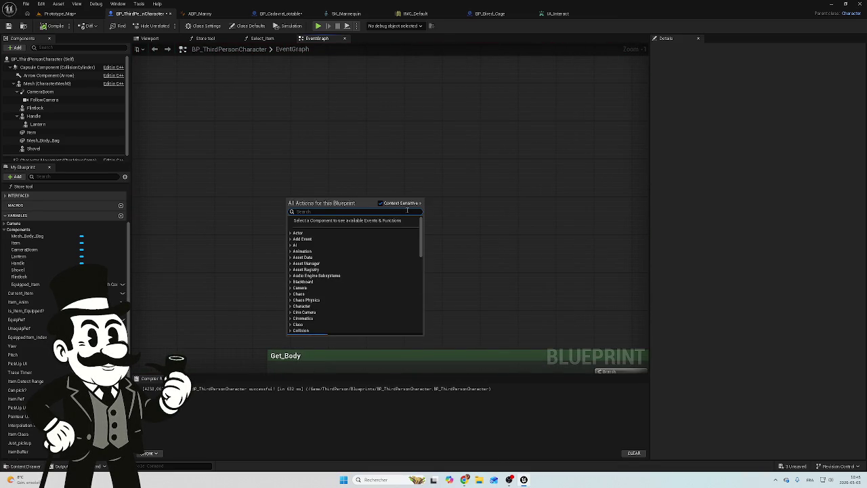
{"action": "type", "text": "D"}
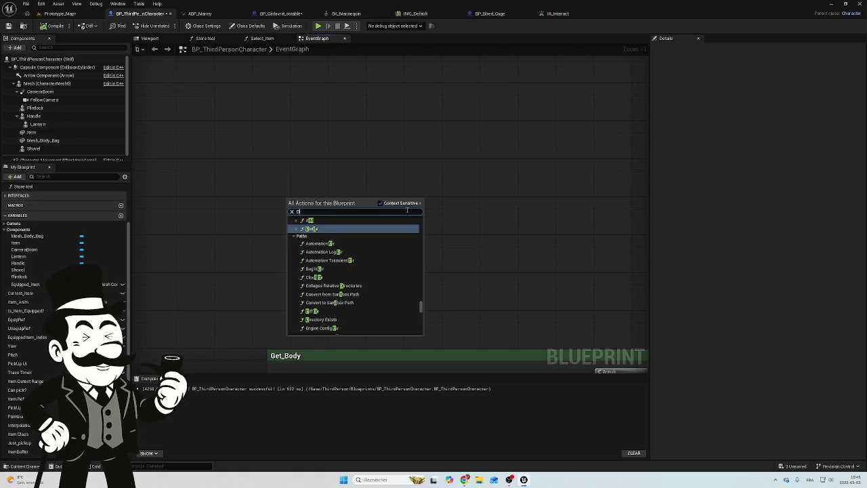
{"action": "key", "text": "BackSpace"}
{"action": "type", "text": "custom"}
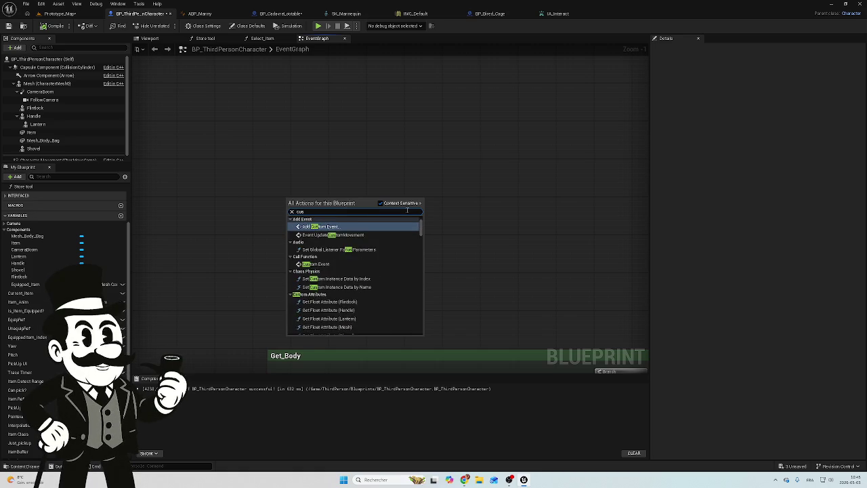
{"action": "key", "text": "Return"}
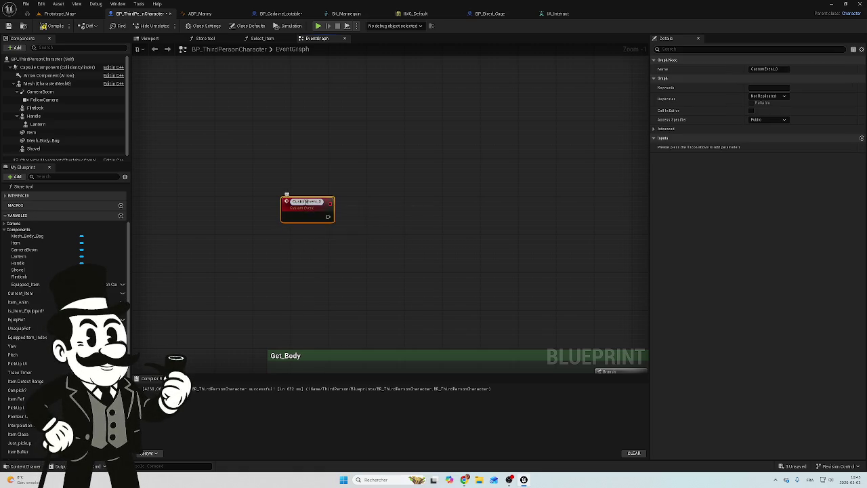
Name the custom event Dig and save the modified blueprints.
{"action": "type", "text": "Get"}
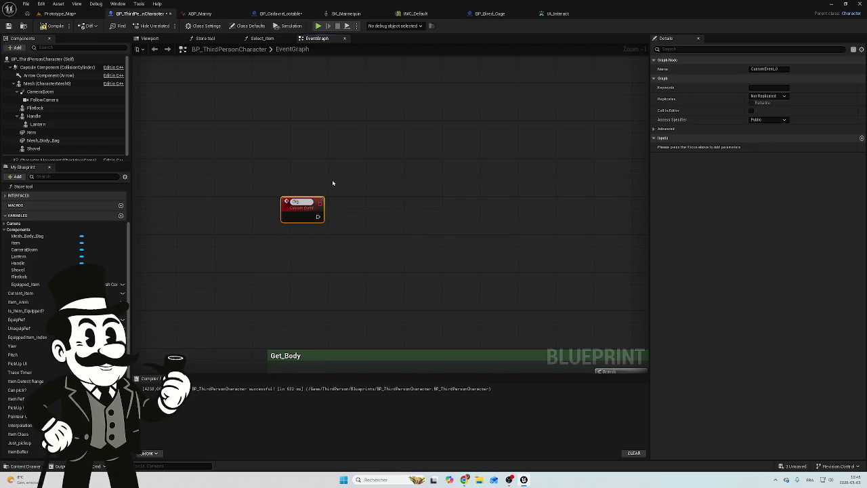
{"action": "left_click", "coordinate": [330, 215]}
{"action": "left_click_drag", "start_coordinate": [308, 200], "coordinate": [303, 191]}
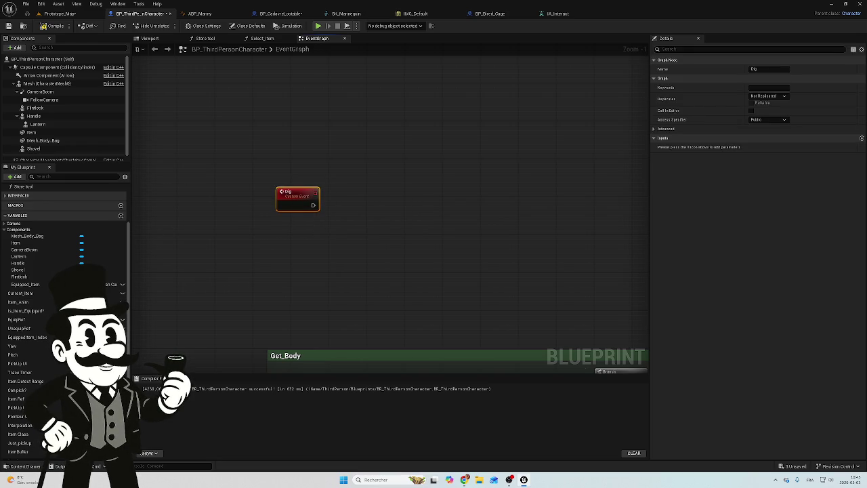
{"action": "key", "text": "ctrl+shift+s"}
{"action": "left_click", "coordinate": [486, 313]}
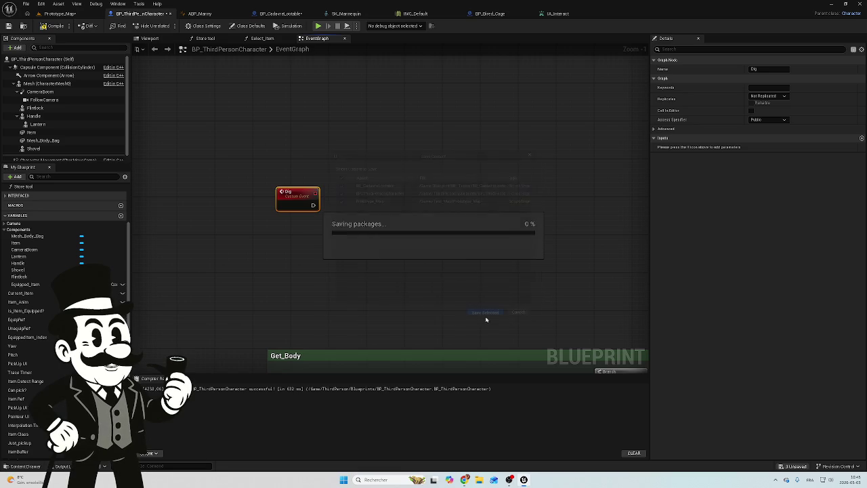
{"action": "left_click", "coordinate": [279, 13]}
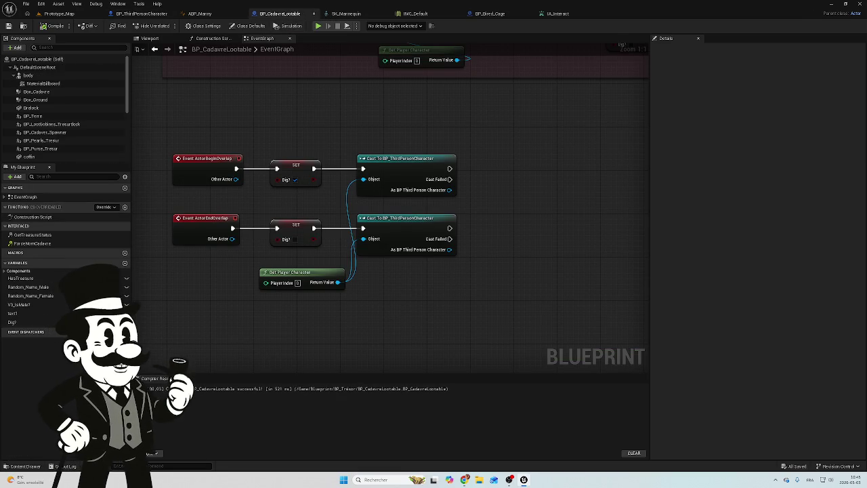
Add a Dig call on the upper cast's BP Third Person Character output.
{"action": "left_click_drag", "start_coordinate": [449, 189], "coordinate": [494, 185]}
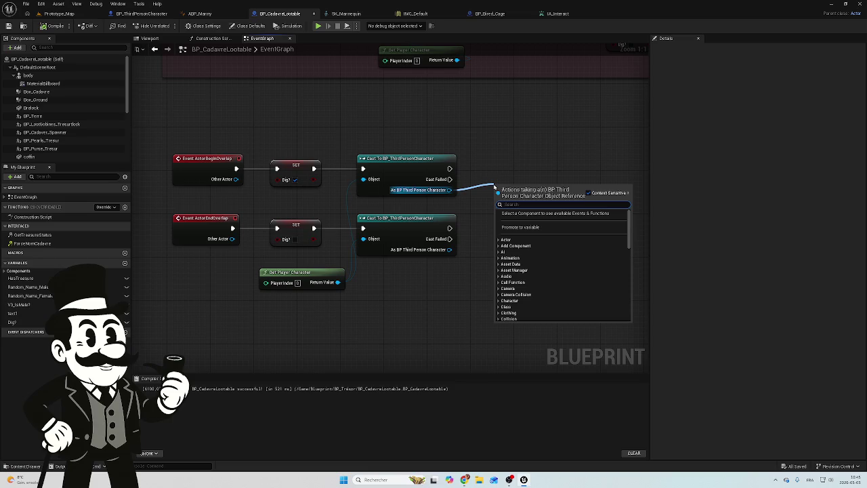
{"action": "type", "text": "d"}
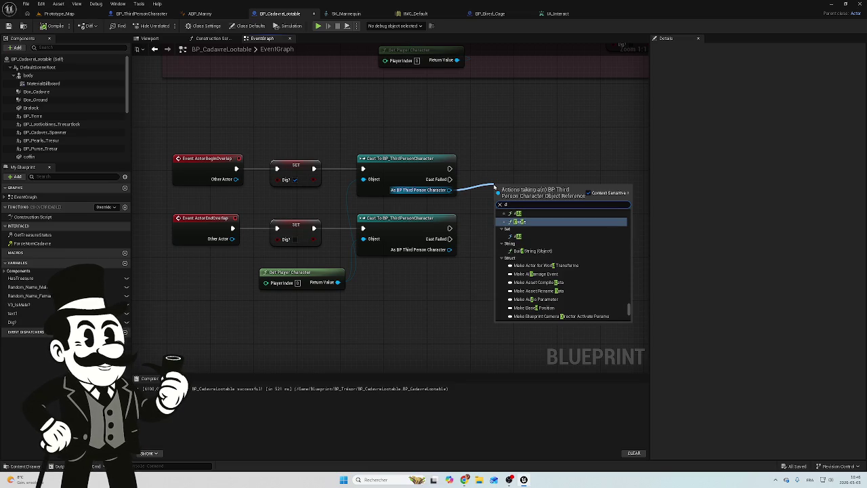
{"action": "type", "text": "ig"}
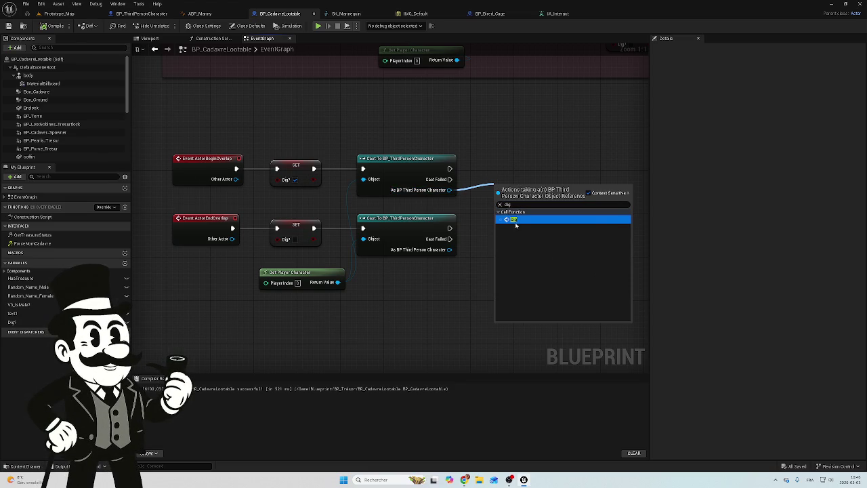
{"action": "left_click", "coordinate": [515, 220]}
{"action": "left_click_drag", "start_coordinate": [519, 190], "coordinate": [521, 158]}
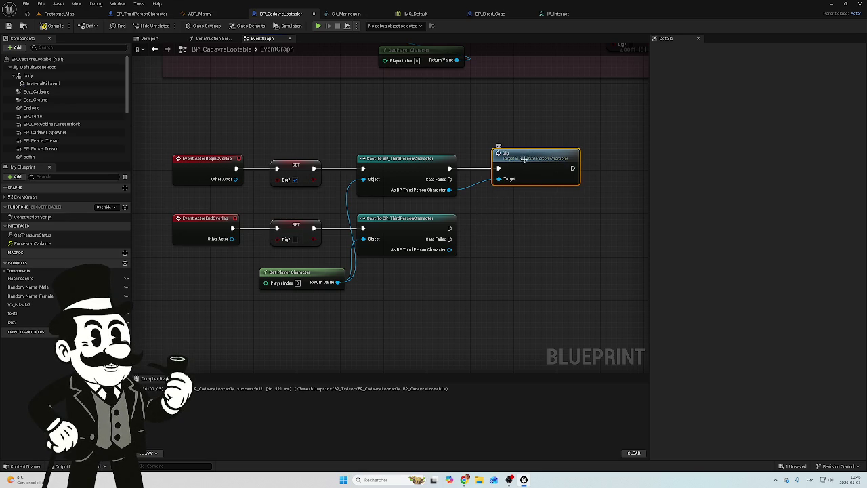
Duplicate the Dig call, wire it to the lower cast, and shift both cast–Dig pairs right.
{"action": "key", "text": "ctrl+c"}
{"action": "key", "text": "ctrl+v"}
{"action": "mouse_move", "coordinate": [563, 243]}
{"action": "left_mouse_down"}
{"action": "mouse_move", "coordinate": [522, 215]}
{"action": "mouse_move", "coordinate": [534, 232]}
{"action": "left_mouse_up"}
{"action": "left_click_drag", "start_coordinate": [449, 228], "coordinate": [498, 233]}
{"action": "left_click", "coordinate": [514, 223]}
{"action": "left_click_drag", "start_coordinate": [449, 249], "coordinate": [499, 239]}
{"action": "left_click_drag", "start_coordinate": [537, 304], "coordinate": [477, 297]}
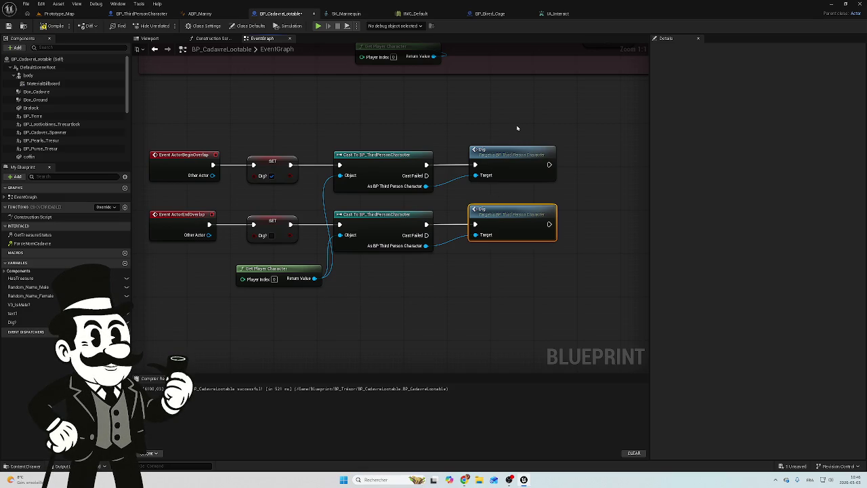
{"action": "left_click_drag", "start_coordinate": [517, 129], "coordinate": [397, 252]}
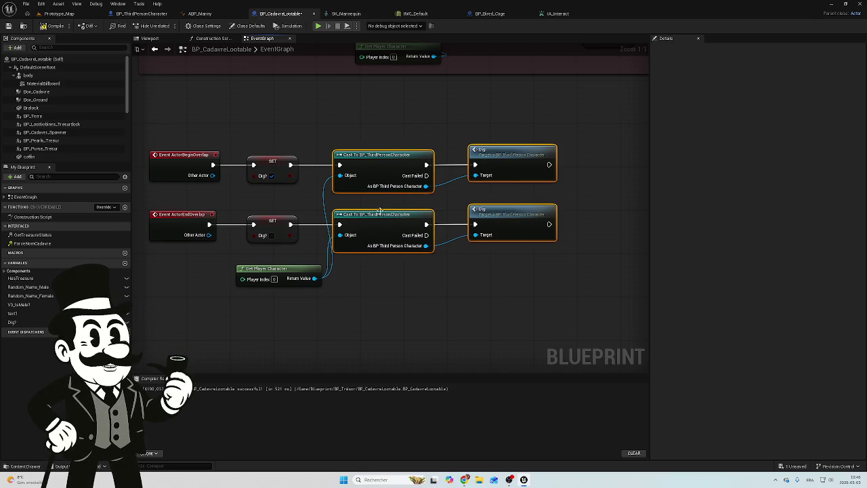
{"action": "left_click_drag", "start_coordinate": [379, 160], "coordinate": [471, 160]}
{"action": "left_click_drag", "start_coordinate": [314, 279], "coordinate": [317, 183]}
Insert an Is Valid check between the upper SET node and its cast.
{"action": "type", "text": "is v"}
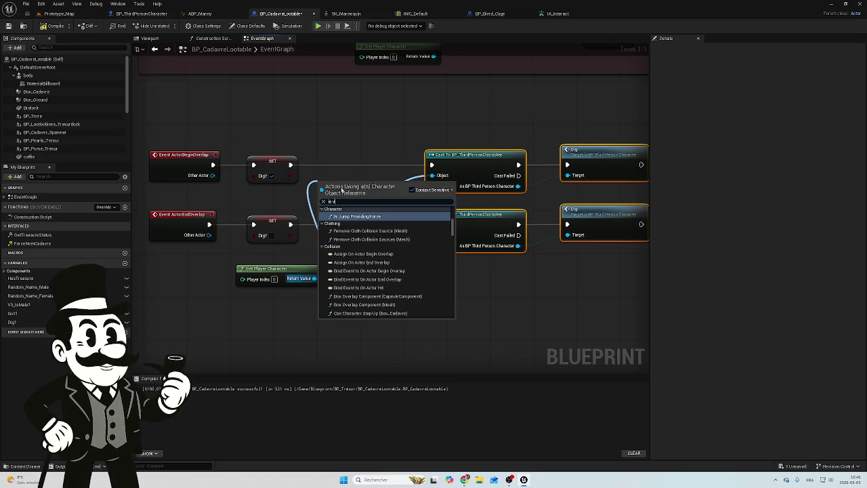
{"action": "type", "text": "alid"}
{"action": "key", "text": "Return"}
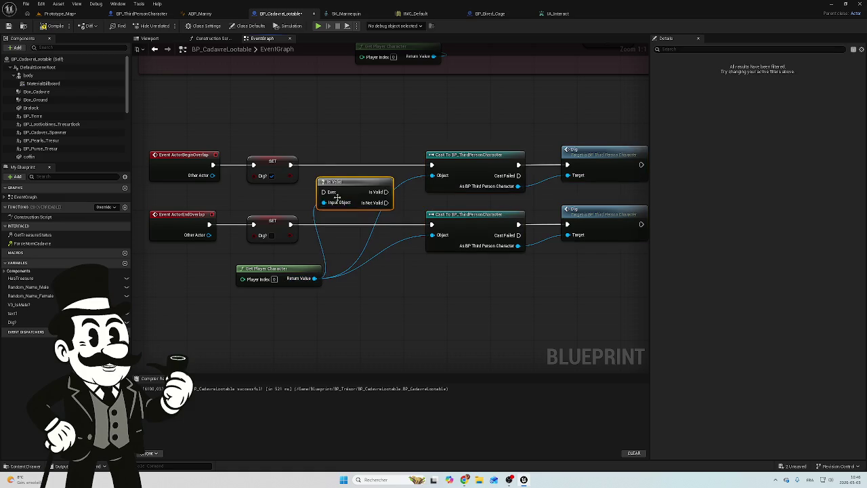
{"action": "left_click_drag", "start_coordinate": [339, 186], "coordinate": [344, 159]}
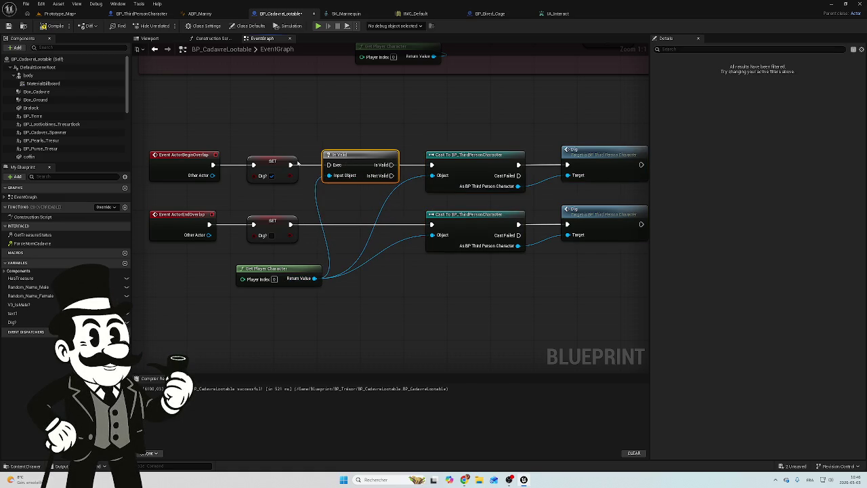
{"action": "left_click_drag", "start_coordinate": [391, 165], "coordinate": [431, 164]}
Paste a second Is Valid and route the lower SET through it to the lower cast.
{"action": "key", "text": "ctrl+c"}
{"action": "key", "text": "ctrl+v"}
{"action": "mouse_move", "coordinate": [332, 214]}
{"action": "left_mouse_down"}
{"action": "mouse_move", "coordinate": [340, 216]}
{"action": "mouse_move", "coordinate": [324, 224]}
{"action": "left_mouse_up"}
{"action": "left_click_drag", "start_coordinate": [314, 277], "coordinate": [324, 235]}
{"action": "left_click_drag", "start_coordinate": [384, 224], "coordinate": [433, 224]}
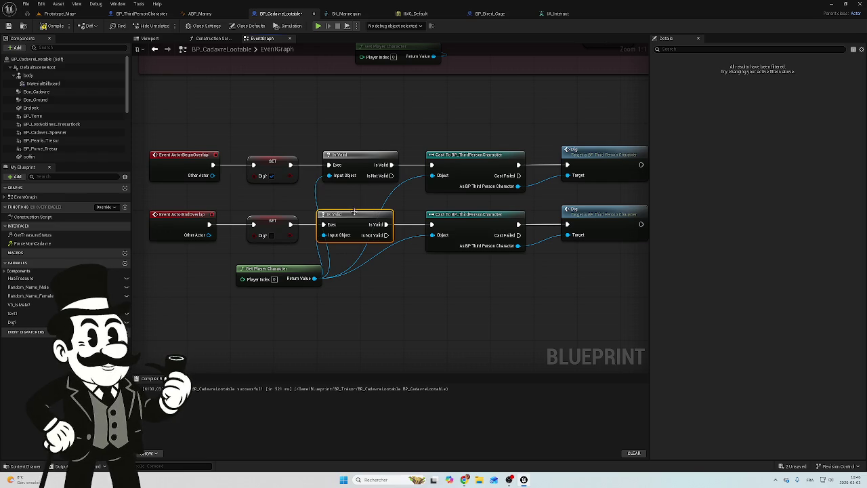
{"action": "left_click_drag", "start_coordinate": [357, 218], "coordinate": [362, 218]}
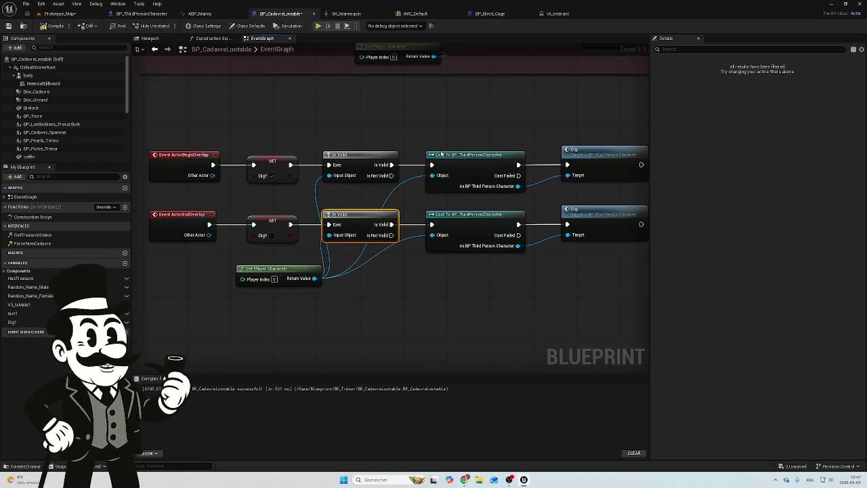
Wire the end-overlap SET into the upper Is Valid and delete the lower Is Valid–Cast–Dig row.
{"action": "left_click_drag", "start_coordinate": [480, 226], "coordinate": [372, 218]}
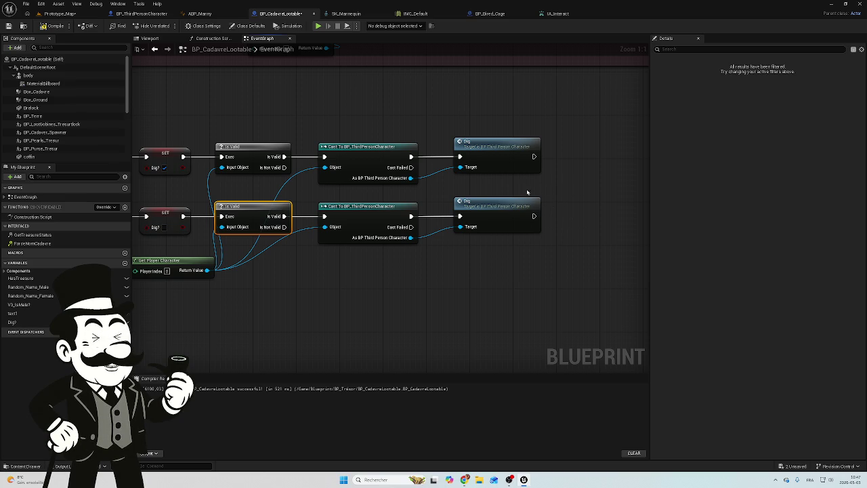
{"action": "scroll", "coordinate": [523, 192], "scroll_direction": "down", "scroll_amount": 3}
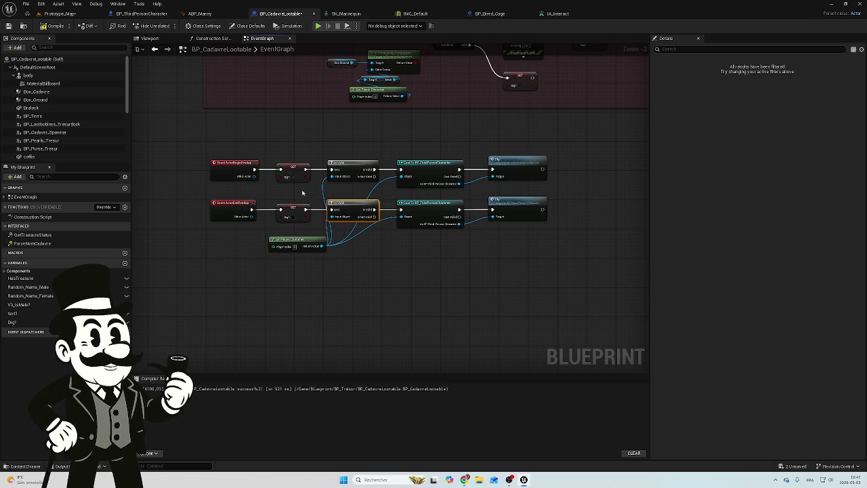
{"action": "scroll", "coordinate": [302, 194], "scroll_direction": "up", "scroll_amount": 2}
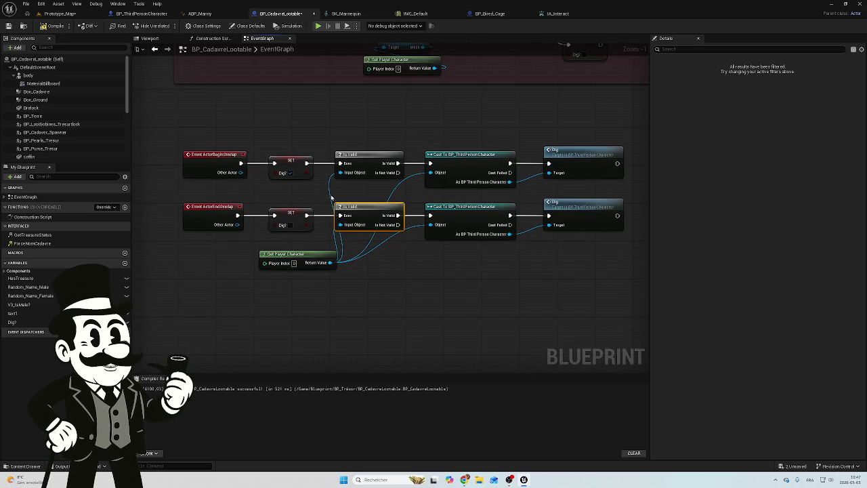
{"action": "left_click_drag", "start_coordinate": [308, 215], "coordinate": [341, 164]}
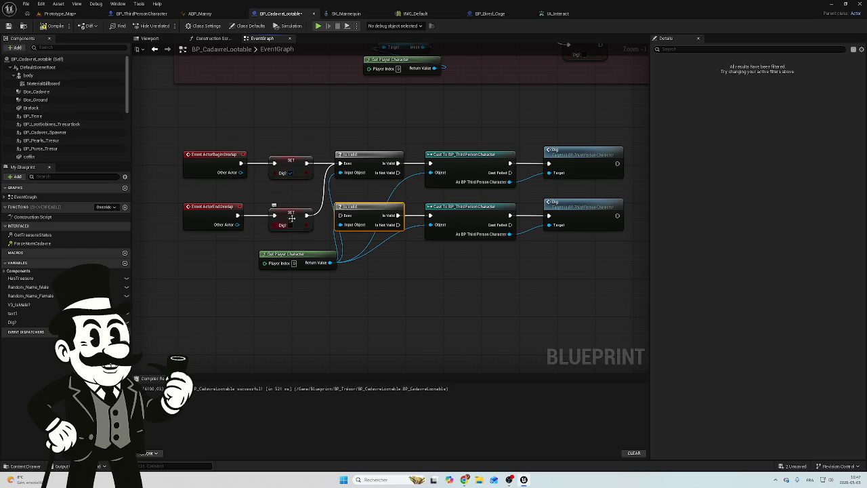
{"action": "mouse_move", "coordinate": [625, 250]}
{"action": "left_mouse_down"}
{"action": "mouse_move", "coordinate": [425, 203]}
{"action": "mouse_move", "coordinate": [339, 201]}
{"action": "left_mouse_up"}
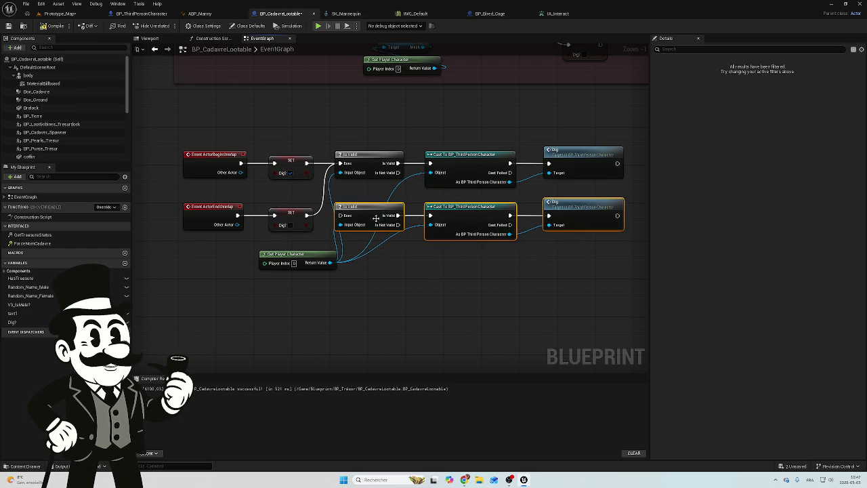
{"action": "key", "text": "Delete"}
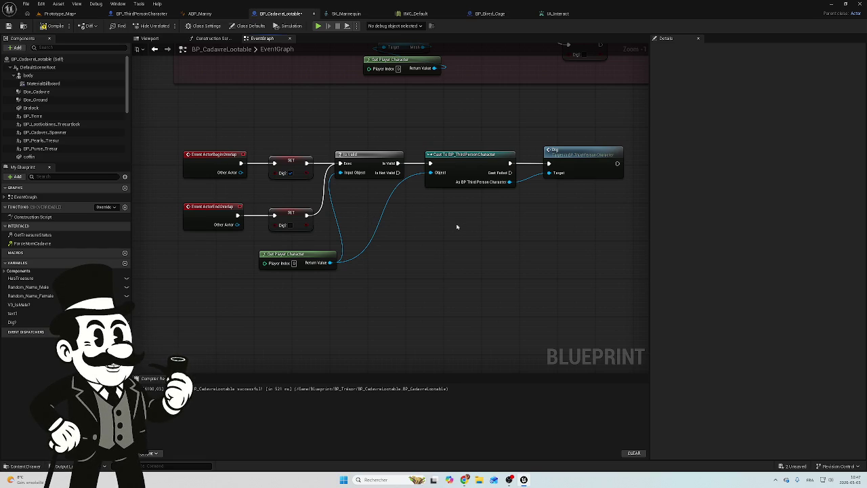
Move Get Player Character up beside Is Valid and save the blueprint.
{"action": "mouse_move", "coordinate": [307, 254]}
{"action": "left_mouse_down"}
{"action": "mouse_move", "coordinate": [363, 240]}
{"action": "mouse_move", "coordinate": [386, 204]}
{"action": "left_mouse_up"}
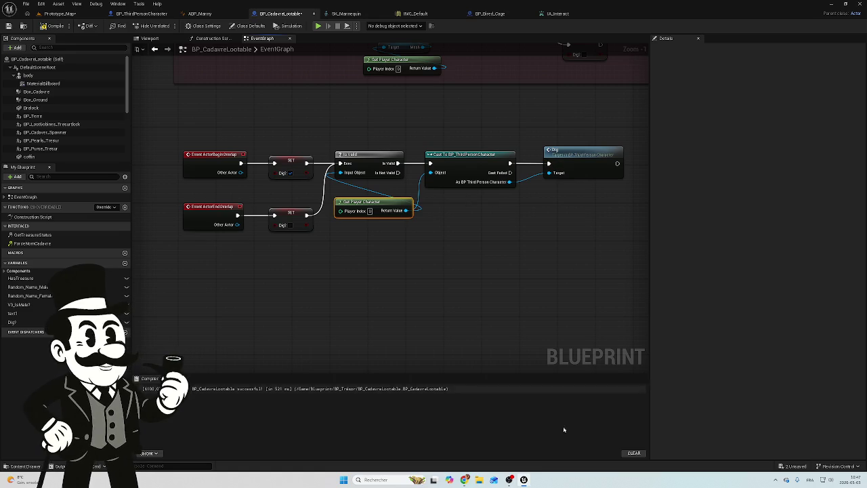
{"action": "left_click", "coordinate": [793, 467]}
{"action": "left_click", "coordinate": [486, 314]}
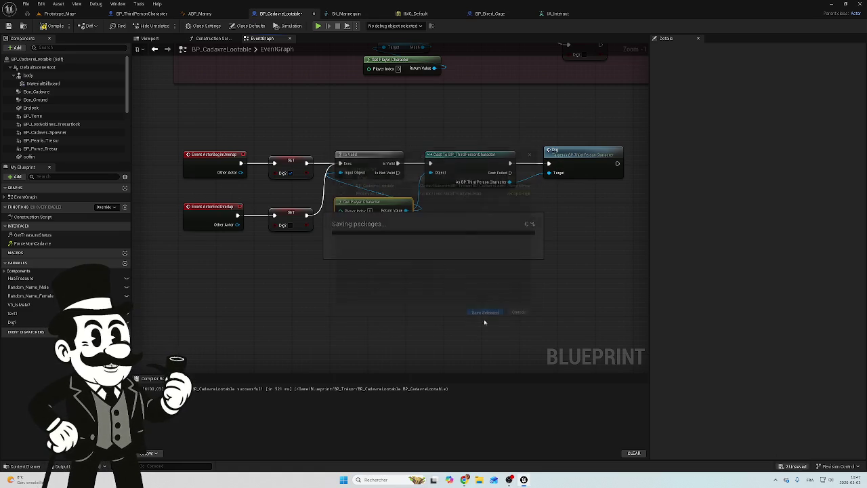
Check the other editor tabs, then undo the Get Player Character move and the row deletion.
{"action": "left_click_drag", "start_coordinate": [531, 249], "coordinate": [504, 241]}
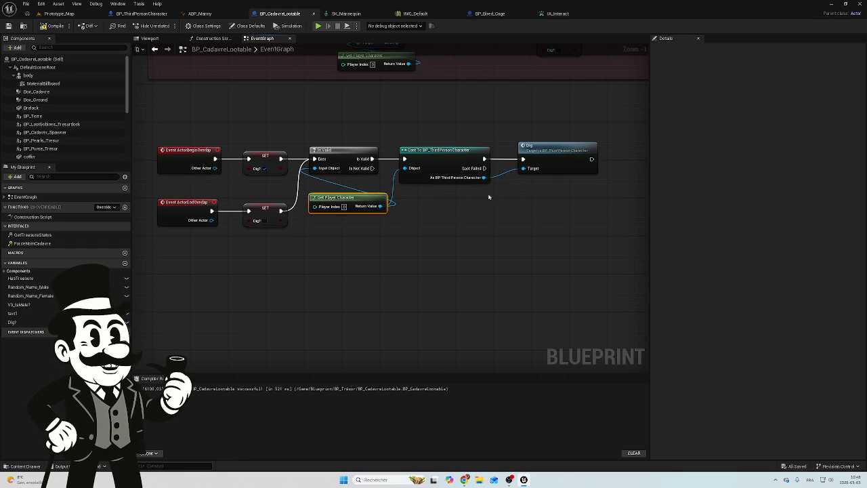
{"action": "left_click_drag", "start_coordinate": [351, 197], "coordinate": [345, 184]}
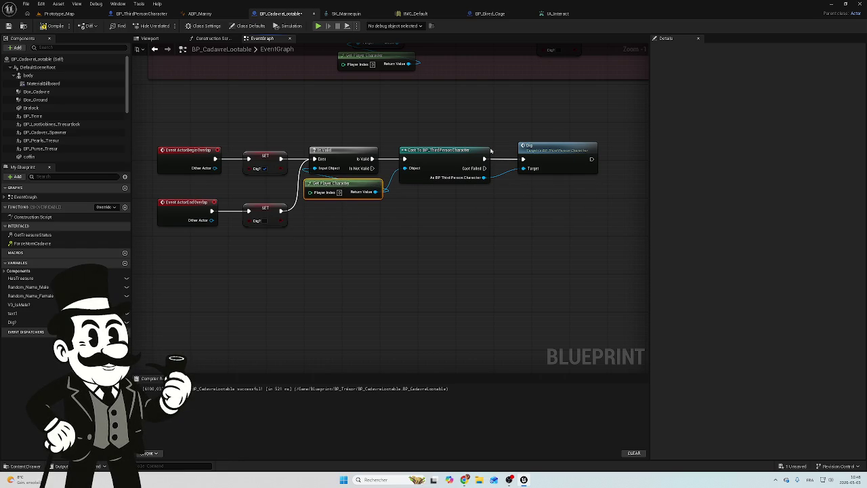
{"action": "left_click", "coordinate": [144, 14]}
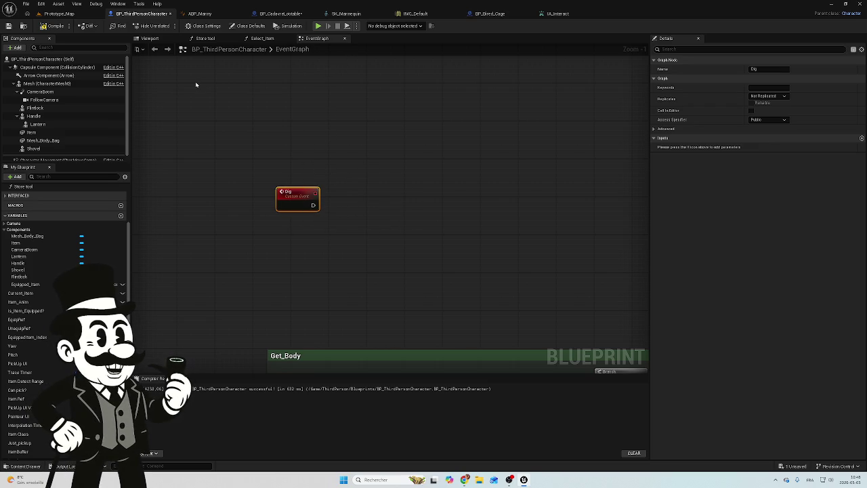
{"action": "left_click", "coordinate": [60, 14]}
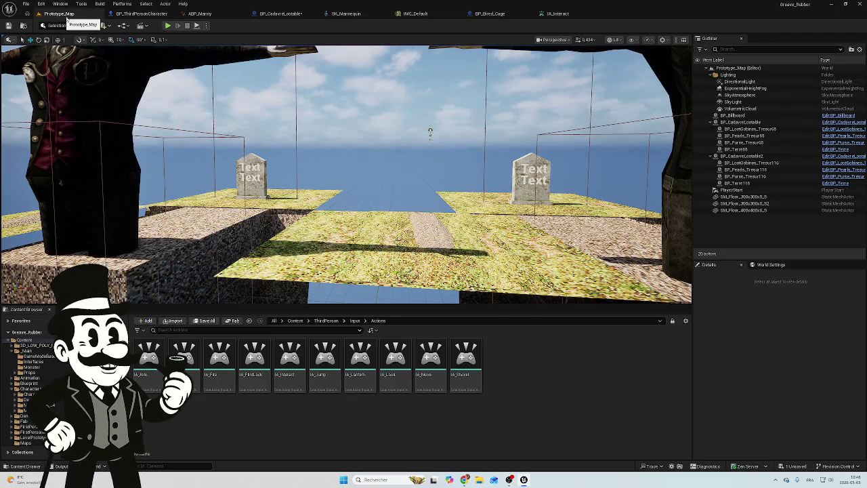
{"action": "left_click", "coordinate": [142, 13]}
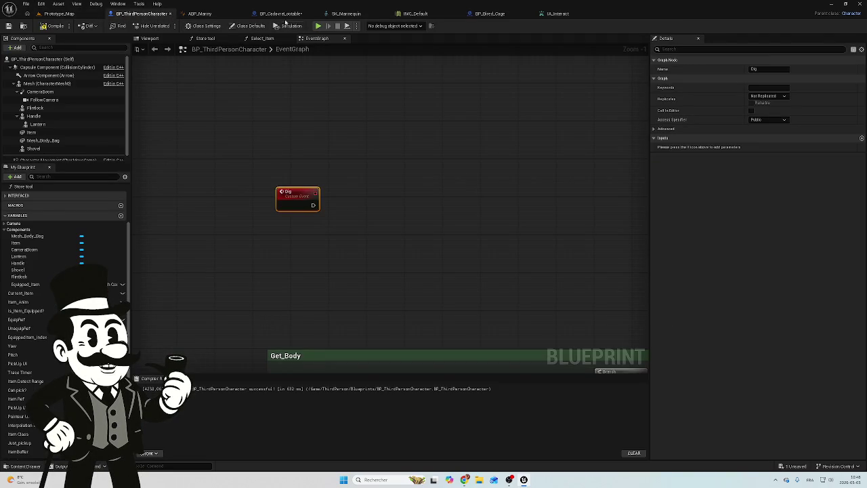
{"action": "left_click", "coordinate": [281, 14]}
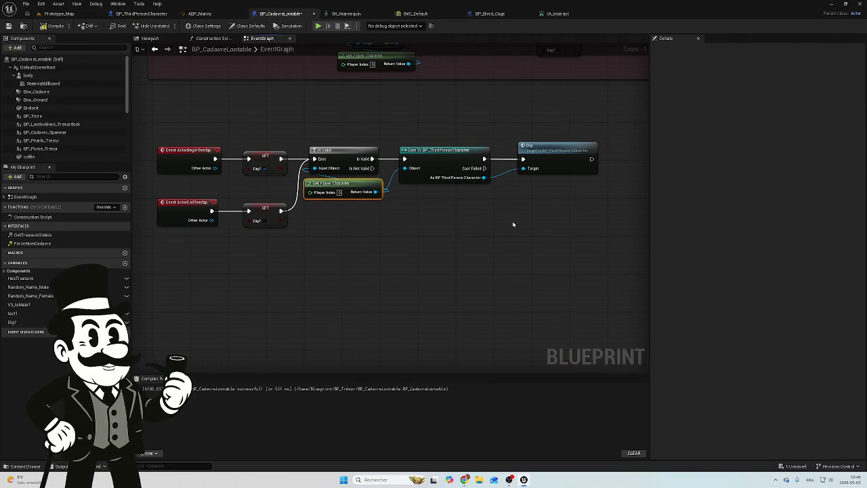
{"action": "key", "text": "ctrl+z"}
{"action": "key", "text": "ctrl+z"}
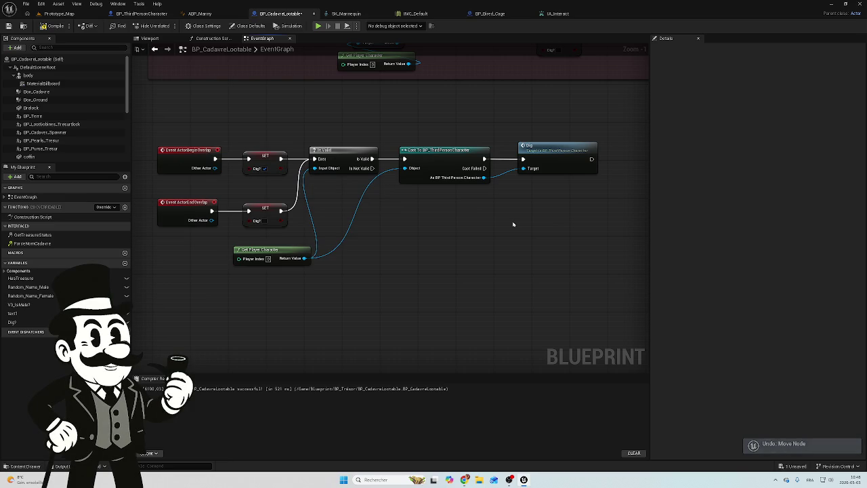
{"action": "key", "text": "ctrl+z"}
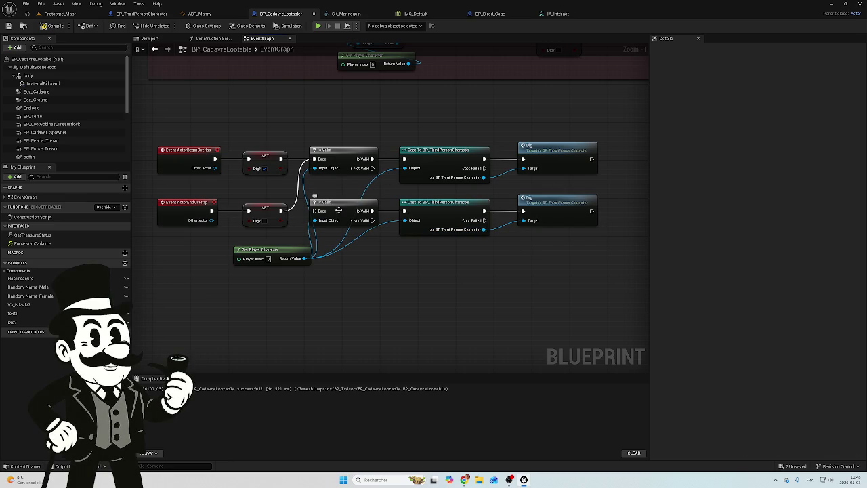
Undo once more to bring back the lower Is Valid–Cast–Dig row, then view BP_ThirdPersonCharacter.
{"action": "key", "text": "ctrl+z"}
{"action": "mouse_move", "coordinate": [567, 253]}
{"action": "left_mouse_down"}
{"action": "mouse_move", "coordinate": [431, 270]}
{"action": "mouse_move", "coordinate": [413, 260]}
{"action": "left_mouse_up"}
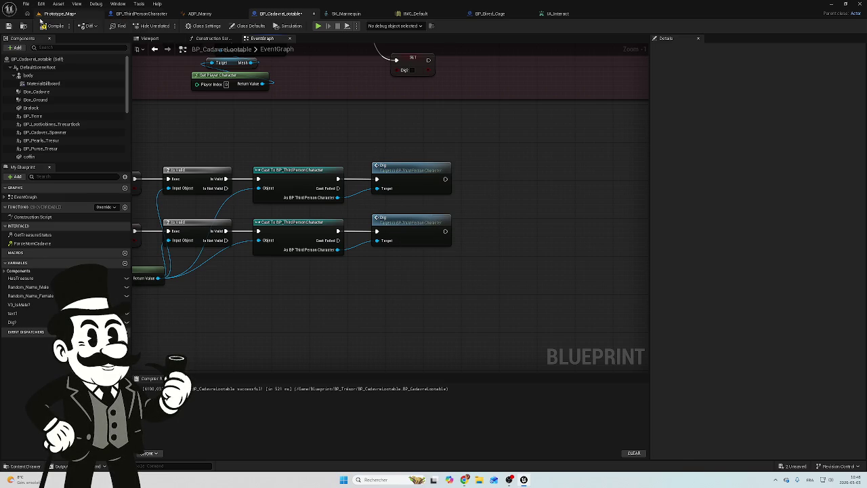
{"action": "left_click", "coordinate": [60, 14]}
{"action": "left_click", "coordinate": [140, 13]}
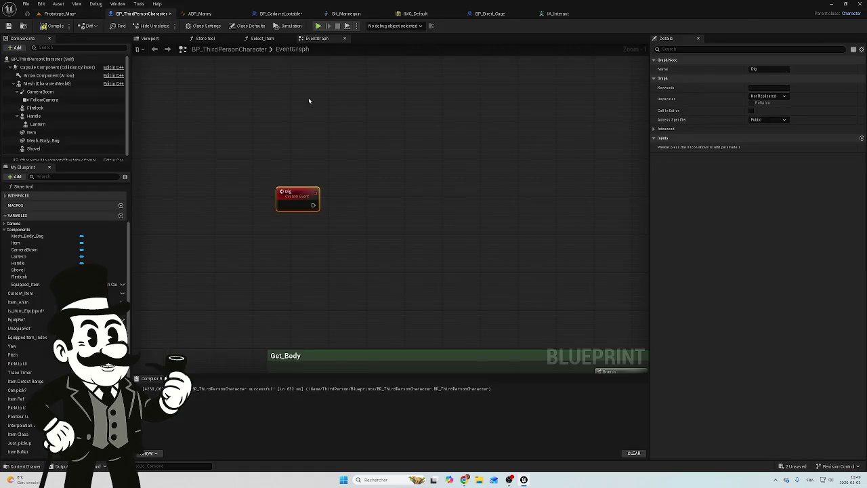
Select the Dig custom event and frame the graph view around it.
{"action": "left_click", "coordinate": [341, 172]}
{"action": "left_click_drag", "start_coordinate": [255, 222], "coordinate": [350, 176]}
{"action": "mouse_move", "coordinate": [305, 225]}
{"action": "left_mouse_down"}
{"action": "mouse_move", "coordinate": [383, 211]}
{"action": "mouse_move", "coordinate": [375, 216]}
{"action": "left_mouse_up"}
{"action": "scroll", "coordinate": [389, 210], "scroll_direction": "down", "scroll_amount": 3}
{"action": "scroll", "coordinate": [390, 210], "scroll_direction": "up", "scroll_amount": 3}
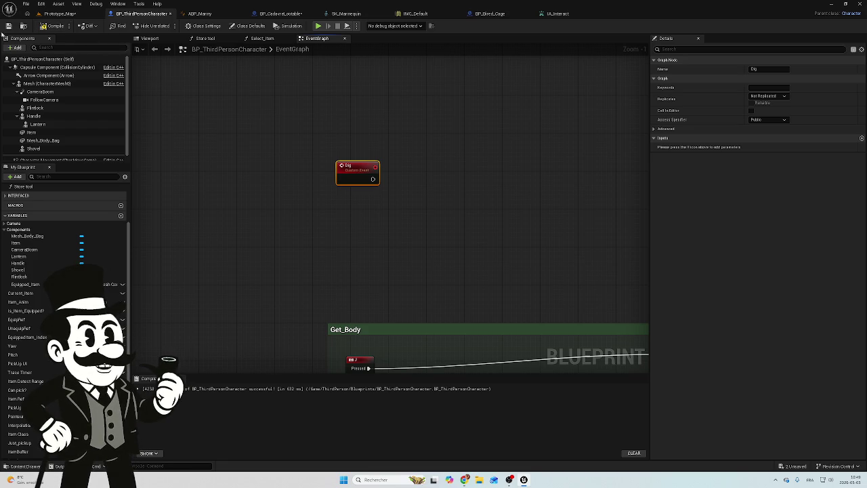
{"action": "mouse_move", "coordinate": [382, 175]}
{"action": "left_mouse_down"}
{"action": "mouse_move", "coordinate": [416, 196]}
{"action": "mouse_move", "coordinate": [408, 168]}
{"action": "mouse_move", "coordinate": [392, 193]}
{"action": "left_mouse_up"}
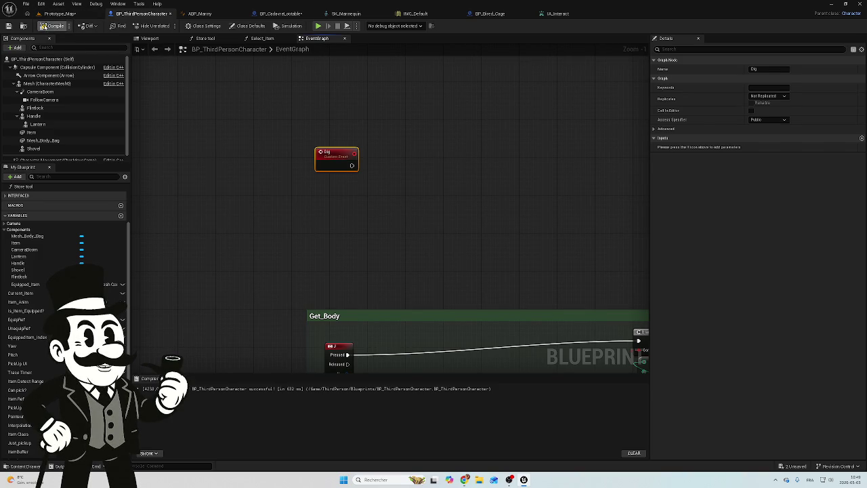
{"action": "mouse_move", "coordinate": [346, 119]}
{"action": "left_mouse_down"}
{"action": "mouse_move", "coordinate": [187, 115]}
{"action": "mouse_move", "coordinate": [304, 142]}
{"action": "left_mouse_up"}
{"action": "scroll", "coordinate": [187, 115], "scroll_direction": "down", "scroll_amount": 1}
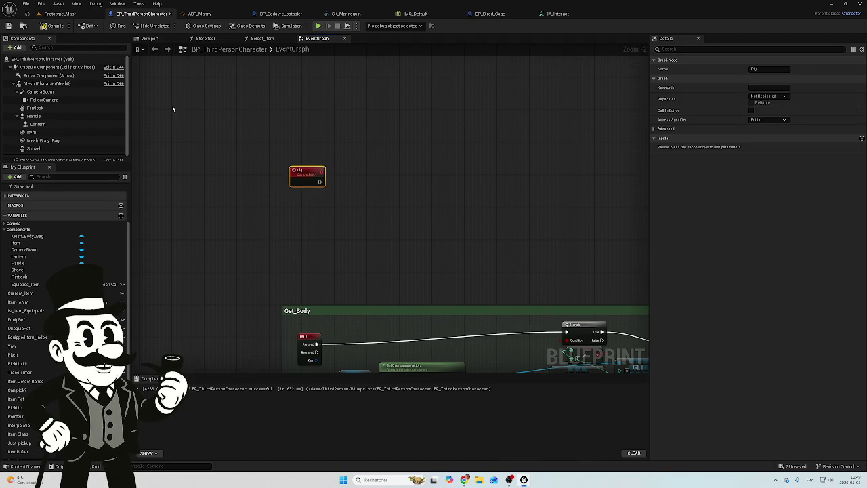
Review BP_CadavreLootable's overlap chains, then return to the character and add a new Boolean variable.
{"action": "left_click", "coordinate": [60, 13]}
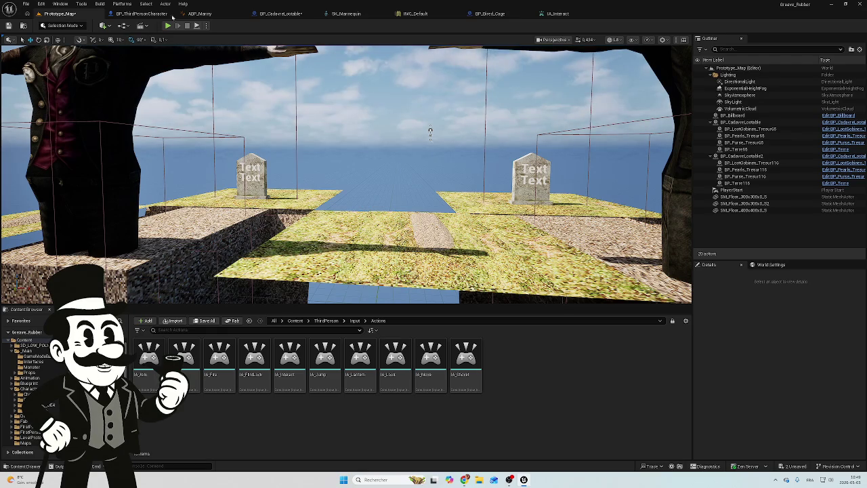
{"action": "left_click", "coordinate": [141, 14]}
{"action": "left_click", "coordinate": [279, 14]}
{"action": "left_click_drag", "start_coordinate": [372, 128], "coordinate": [512, 147]}
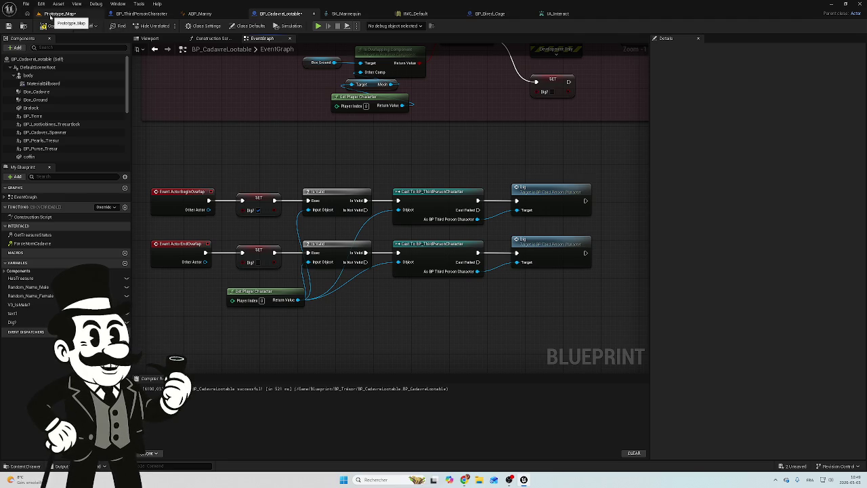
{"action": "key", "text": "ctrl+Tab"}
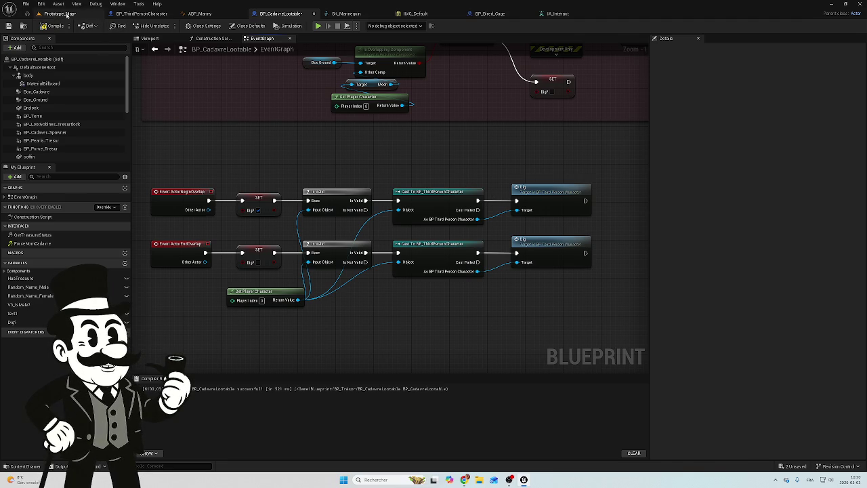
{"action": "key", "text": "ctrl+Tab"}
{"action": "mouse_move", "coordinate": [339, 222]}
{"action": "left_mouse_down"}
{"action": "mouse_move", "coordinate": [366, 151]}
{"action": "mouse_move", "coordinate": [364, 189]}
{"action": "left_mouse_up"}
{"action": "scroll", "coordinate": [342, 138], "scroll_direction": "up", "scroll_amount": 3}
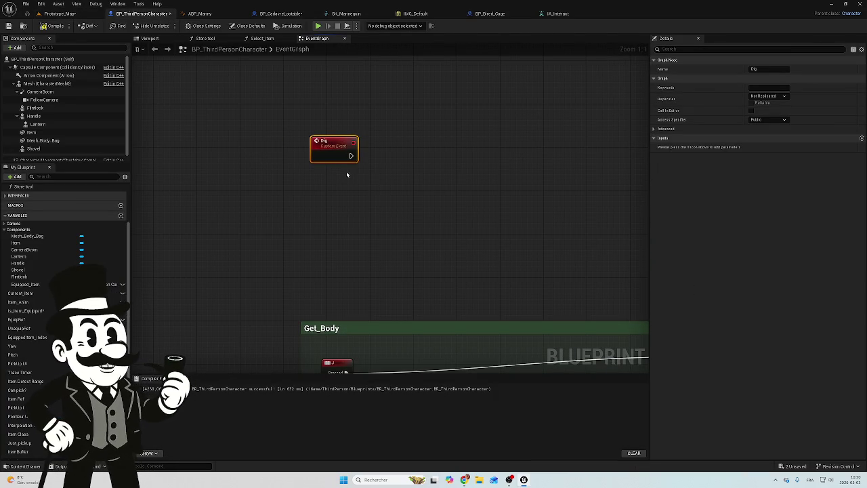
{"action": "scroll", "coordinate": [64, 271], "scroll_direction": "down", "scroll_amount": 3}
{"action": "scroll", "coordinate": [64, 271], "scroll_direction": "down", "scroll_amount": 3}
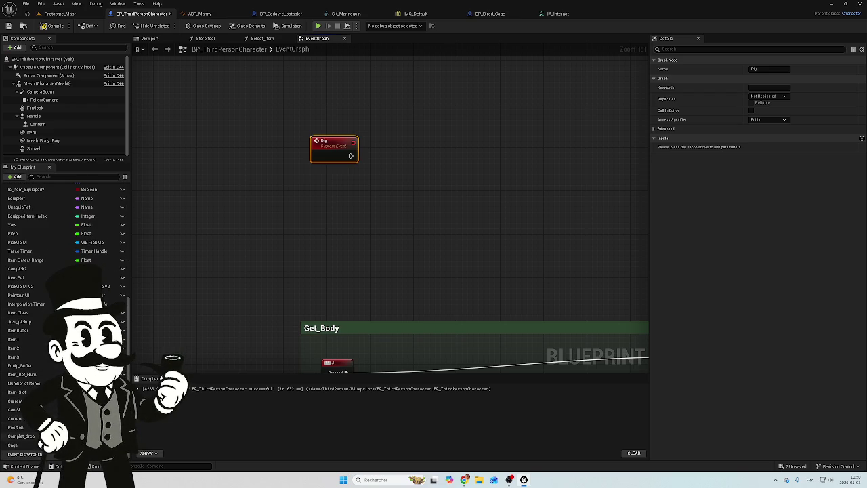
{"action": "left_click_drag", "start_coordinate": [322, 171], "coordinate": [291, 217]}
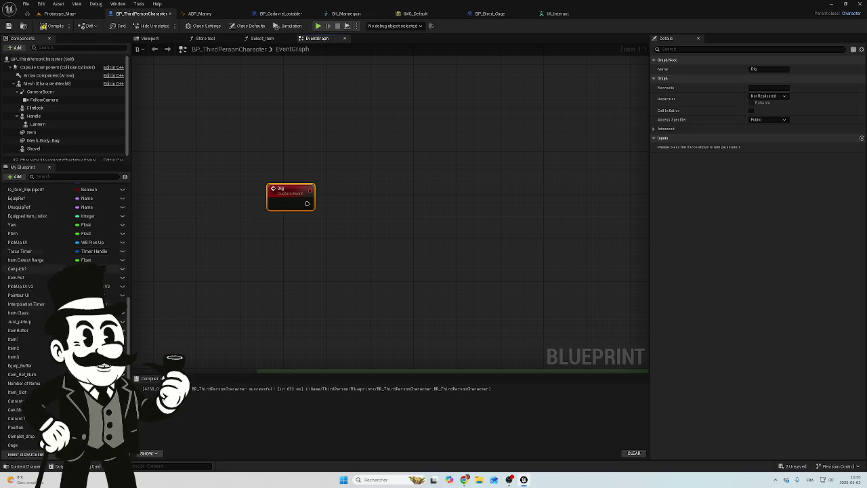
{"action": "scroll", "coordinate": [36, 383], "scroll_direction": "up", "scroll_amount": 5}
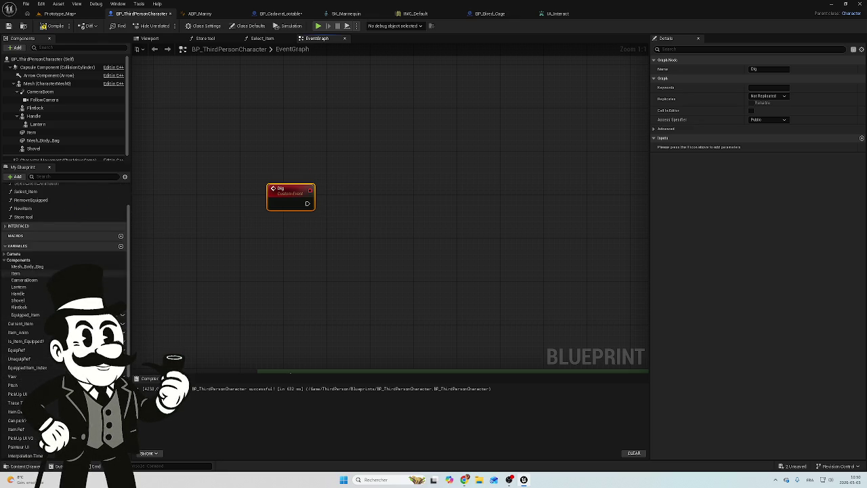
{"action": "left_click", "coordinate": [121, 246]}
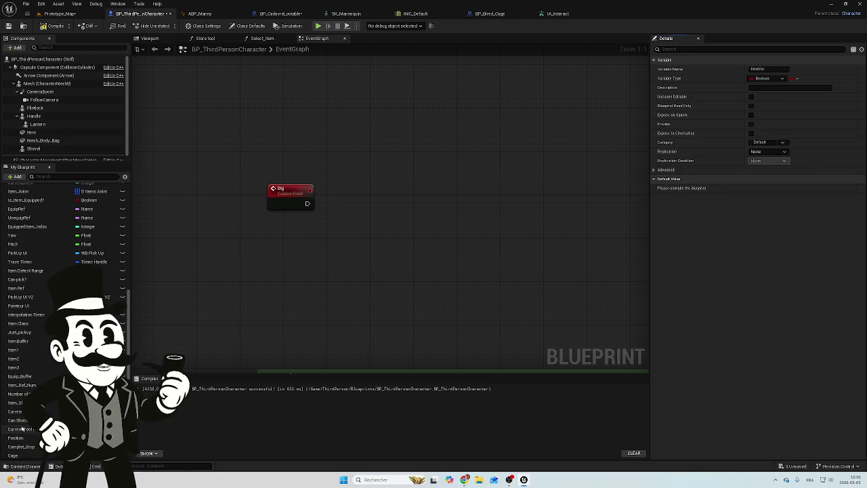
Rename the new variable NewVar to Dig?
{"action": "left_click", "coordinate": [753, 69]}
{"action": "type", "text": "Dig"}
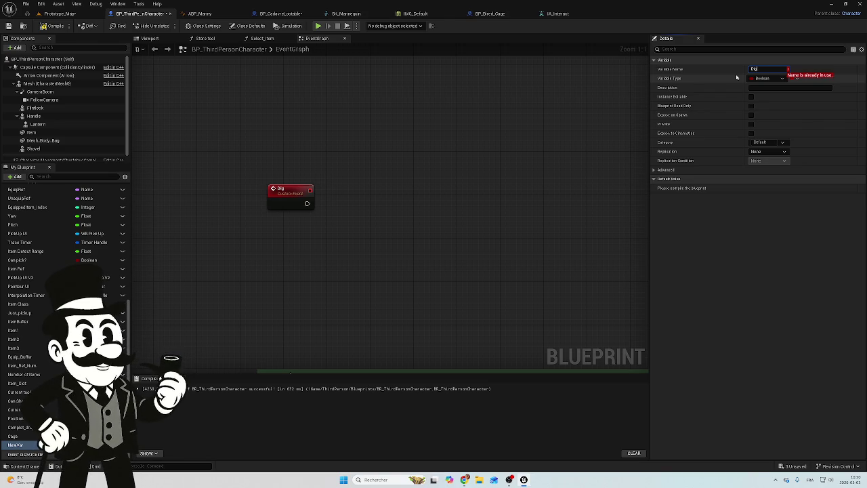
{"action": "type", "text": "1"}
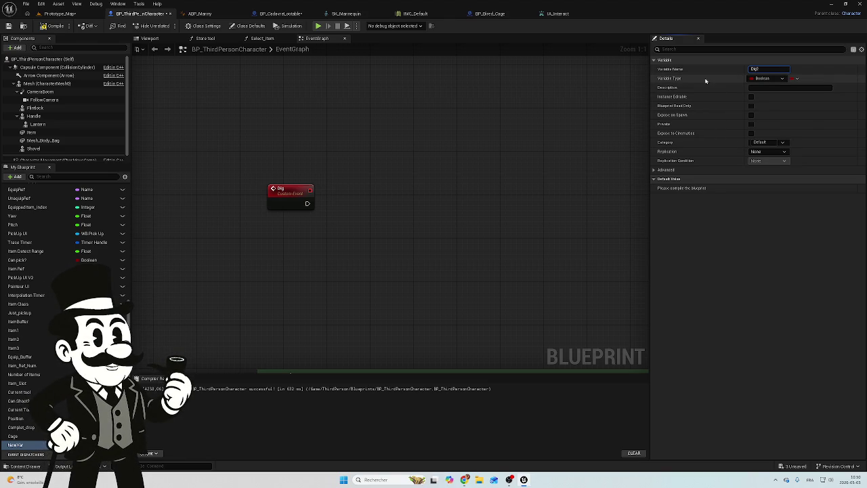
{"action": "key", "text": "Return"}
Add a SET Dig? node after the Dig custom event, setting Dig? to true.
{"action": "mouse_move", "coordinate": [36, 451]}
{"action": "left_mouse_down"}
{"action": "mouse_move", "coordinate": [246, 364]}
{"action": "mouse_move", "coordinate": [381, 199]}
{"action": "left_mouse_up"}
{"action": "left_click", "coordinate": [389, 218]}
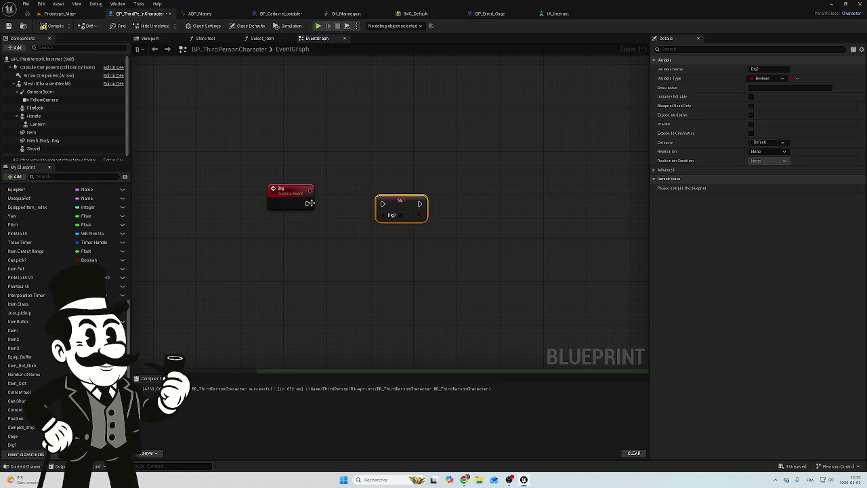
{"action": "left_click_drag", "start_coordinate": [307, 203], "coordinate": [383, 204]}
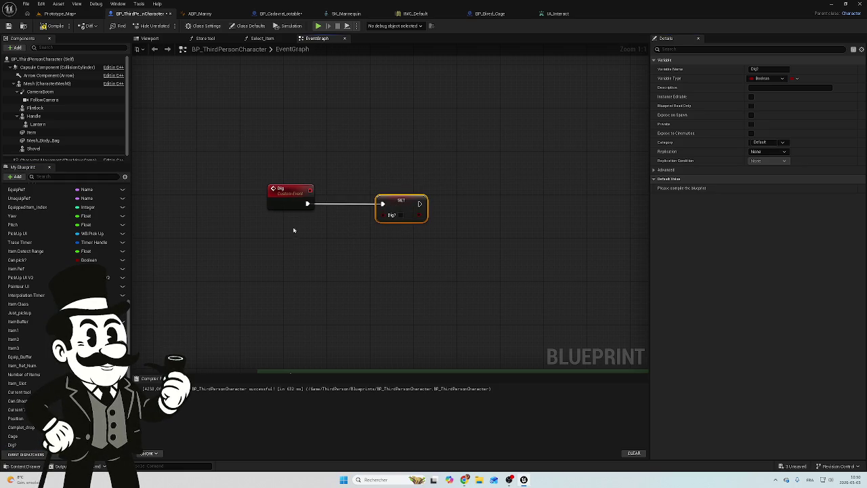
{"action": "left_click", "coordinate": [400, 215]}
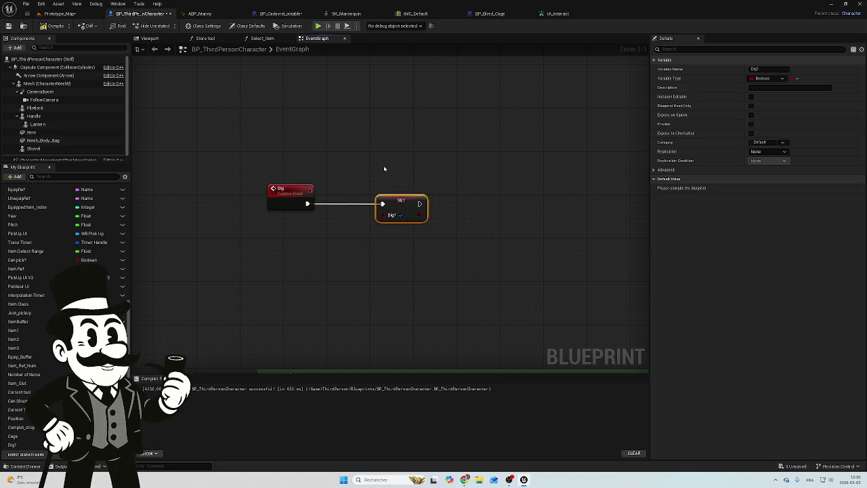
{"action": "mouse_move", "coordinate": [388, 182]}
{"action": "left_mouse_down"}
{"action": "mouse_move", "coordinate": [278, 223]}
{"action": "mouse_move", "coordinate": [288, 242]}
{"action": "left_mouse_up"}
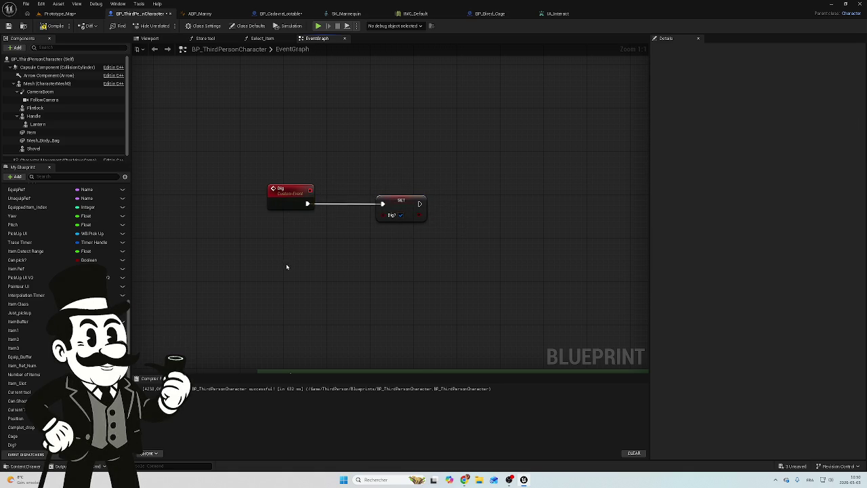
{"action": "right_click", "coordinate": [287, 268]}
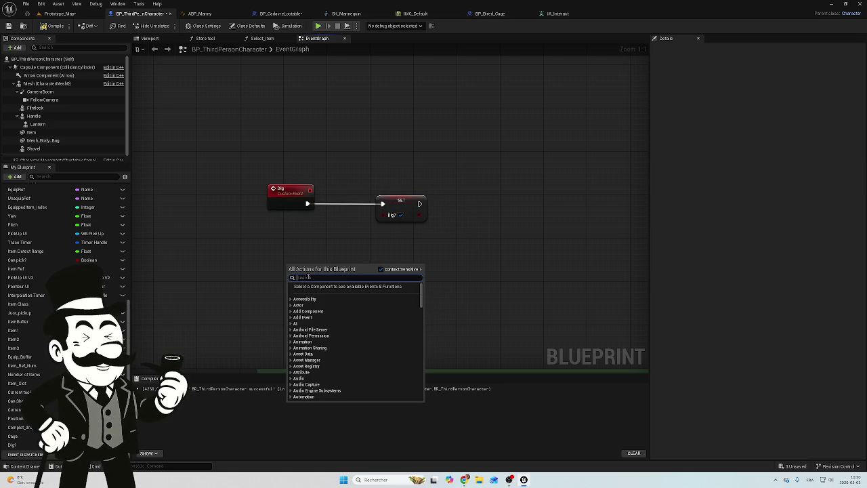
Add a custom event named Cannot_Dig and place it below the Dig event.
{"action": "type", "text": "custom"}
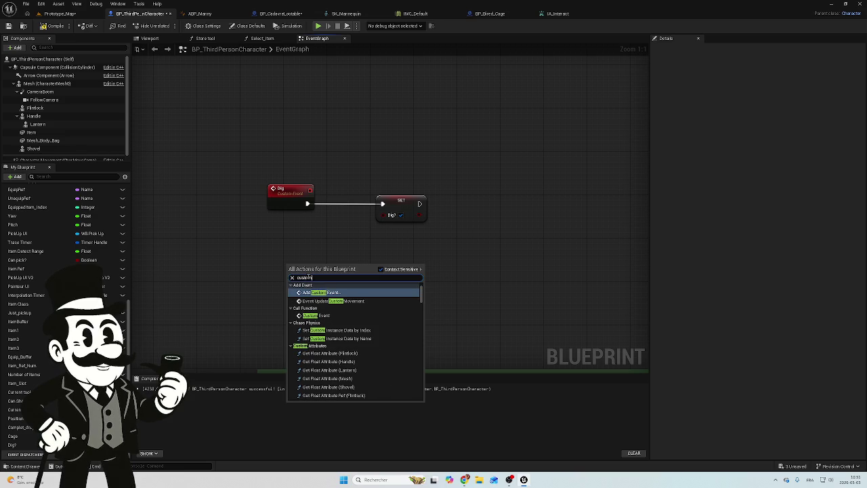
{"action": "key", "text": "Escape"}
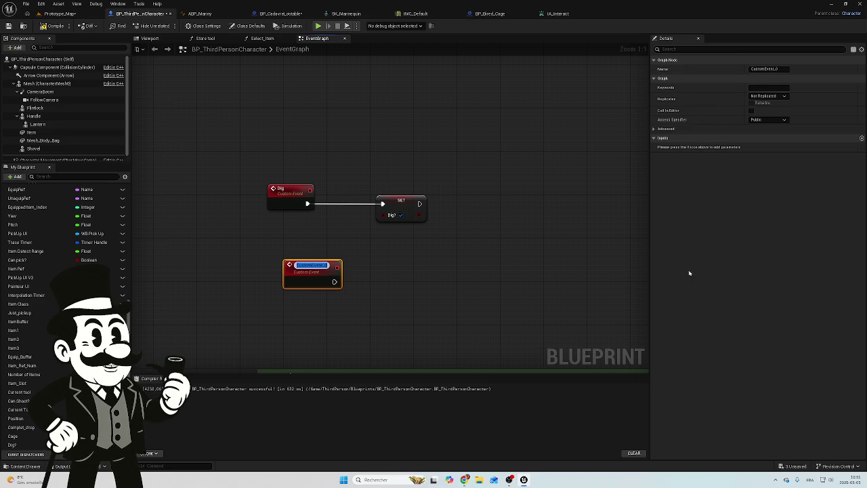
{"action": "left_click", "coordinate": [764, 68]}
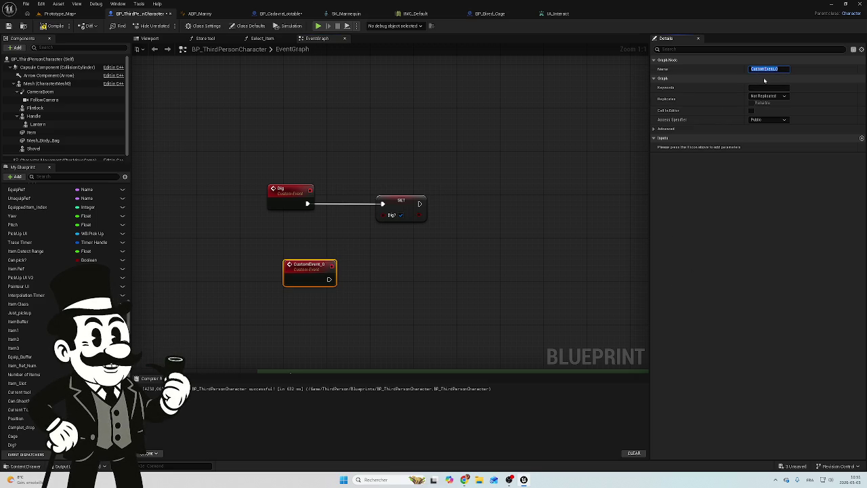
{"action": "type", "text": "Cannot_Dig"}
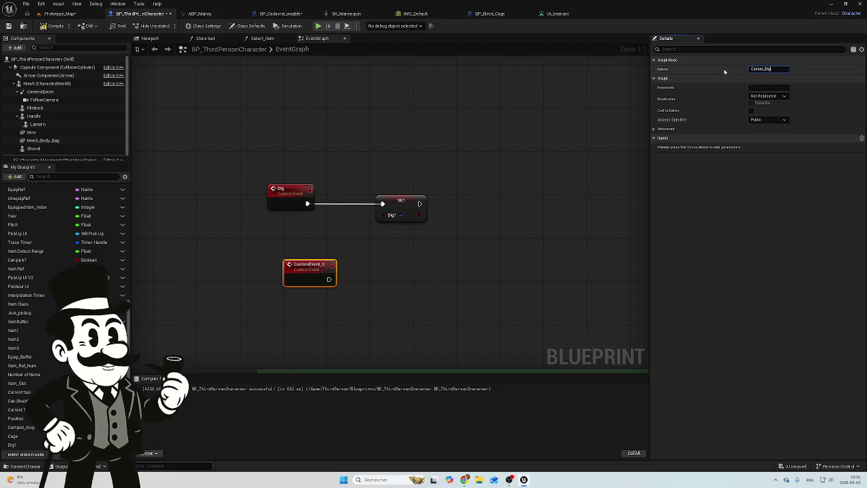
{"action": "key", "text": "Return"}
{"action": "left_click_drag", "start_coordinate": [299, 271], "coordinate": [278, 260]}
Duplicate the SET Dig? node, wire it from Cannot_Dig and set Dig? to false.
{"action": "left_click", "coordinate": [401, 209]}
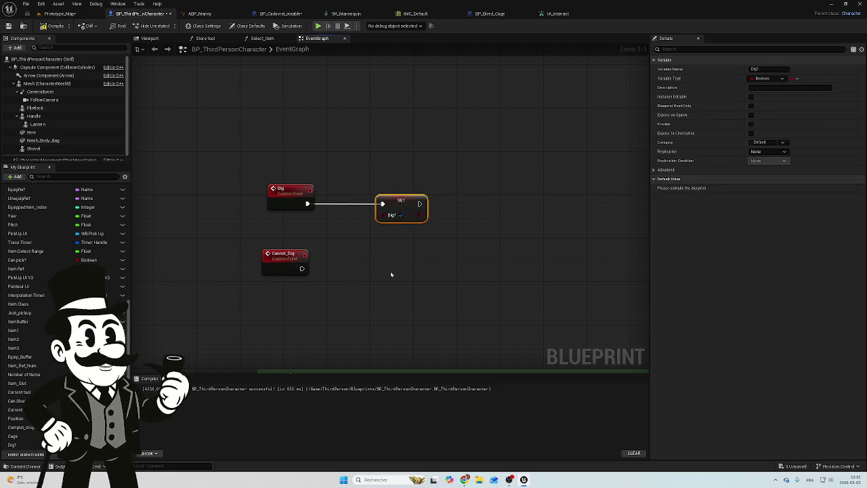
{"action": "key", "text": "ctrl+c"}
{"action": "key", "text": "ctrl+v"}
{"action": "mouse_move", "coordinate": [404, 273]}
{"action": "left_mouse_down"}
{"action": "mouse_move", "coordinate": [383, 252]}
{"action": "mouse_move", "coordinate": [396, 268]}
{"action": "left_mouse_up"}
{"action": "left_click_drag", "start_coordinate": [302, 269], "coordinate": [383, 269]}
{"action": "left_click", "coordinate": [401, 280]}
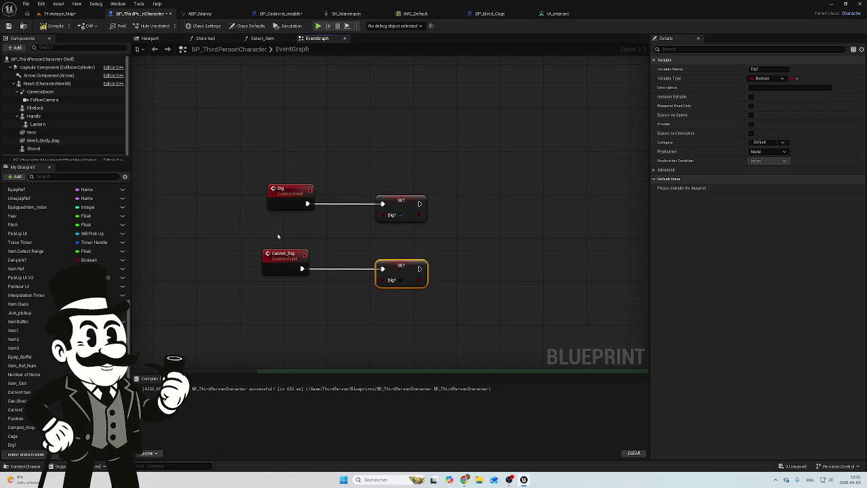
{"action": "left_click_drag", "start_coordinate": [287, 262], "coordinate": [291, 261]}
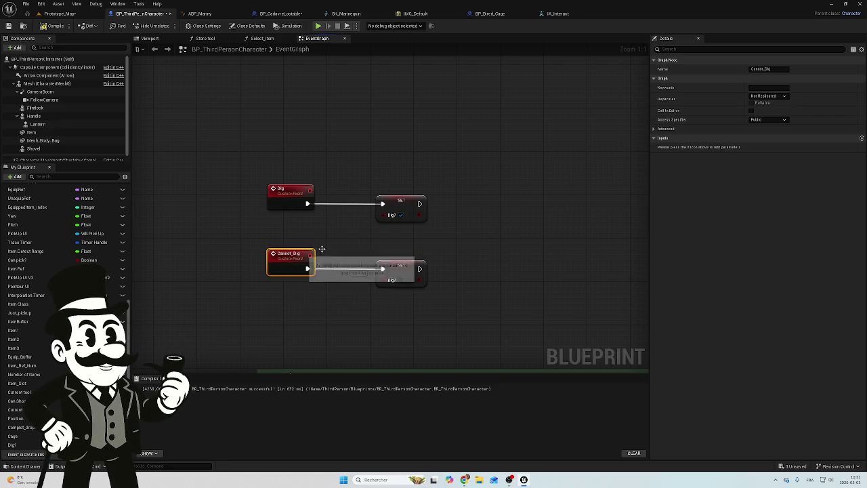
{"action": "scroll", "coordinate": [419, 174], "scroll_direction": "down", "scroll_amount": 1}
{"action": "right_click", "coordinate": [374, 273]}
{"action": "left_click", "coordinate": [348, 263]}
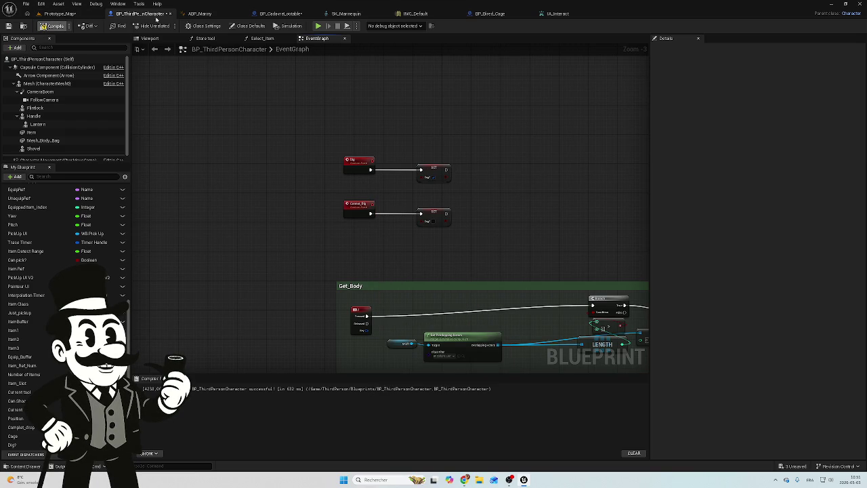
In BP_CadavreLootable, replace the end-overlap Dig call with a Cannot Dig call from the cast.
{"action": "left_click", "coordinate": [285, 15]}
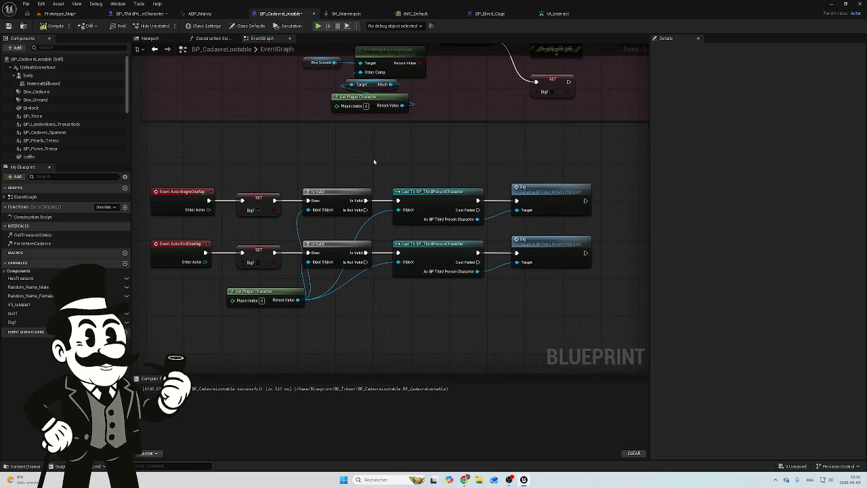
{"action": "left_click", "coordinate": [549, 238]}
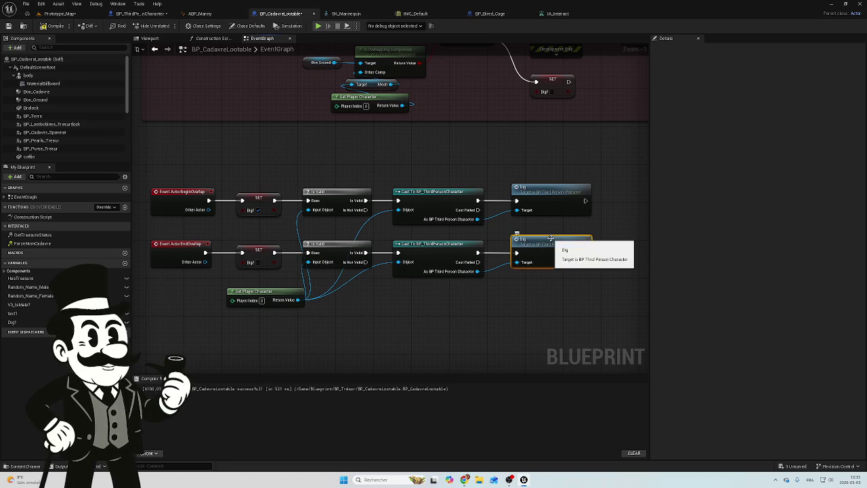
{"action": "key", "text": "Delete"}
{"action": "left_click_drag", "start_coordinate": [475, 272], "coordinate": [515, 266]}
{"action": "type", "text": "carri"}
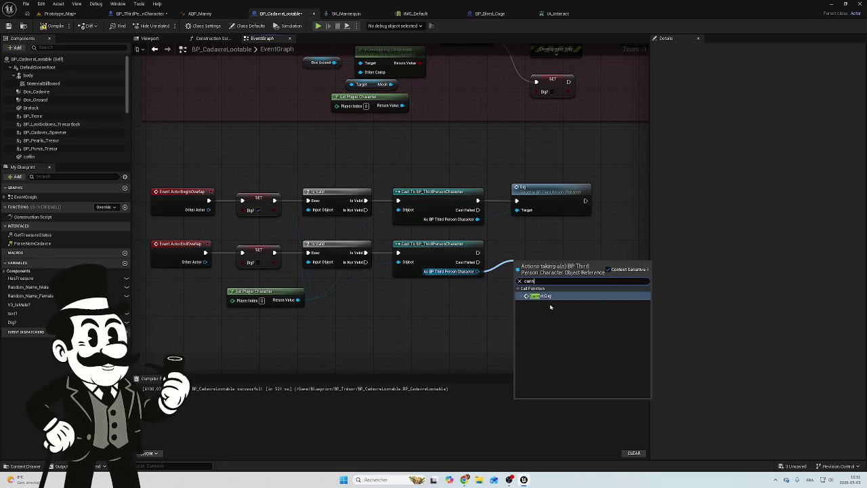
{"action": "left_click", "coordinate": [550, 297]}
{"action": "left_click_drag", "start_coordinate": [546, 258], "coordinate": [552, 250]}
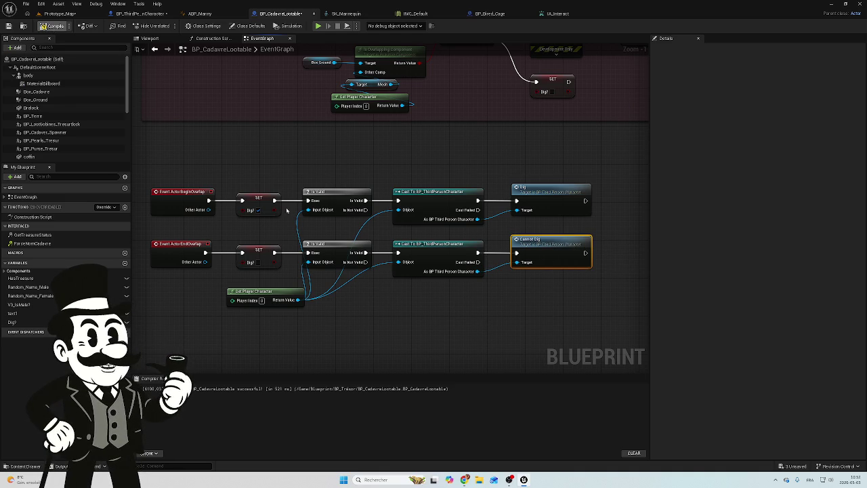
{"action": "mouse_move", "coordinate": [451, 292]}
{"action": "left_mouse_down"}
{"action": "mouse_move", "coordinate": [406, 291]}
{"action": "mouse_move", "coordinate": [457, 284]}
{"action": "left_mouse_up"}
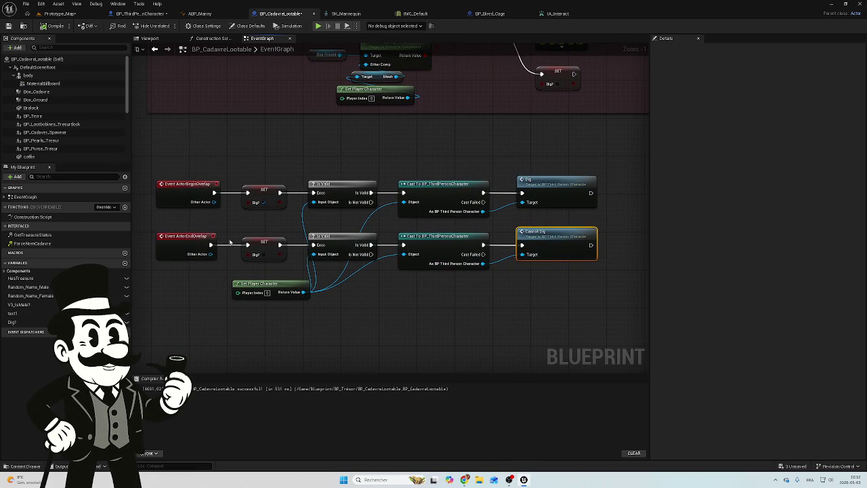
Return to BP_ThirdPersonCharacter's Event Graph and bring the IA_Interact input event into view.
{"action": "left_click", "coordinate": [60, 14]}
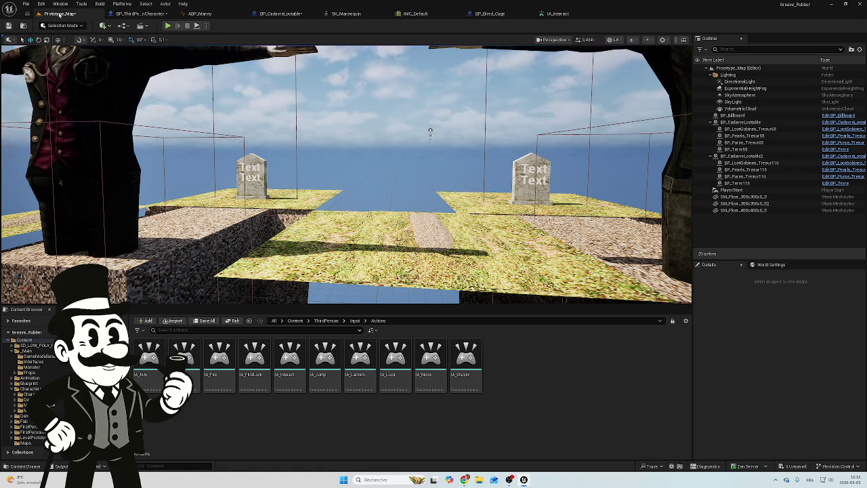
{"action": "left_click", "coordinate": [142, 13]}
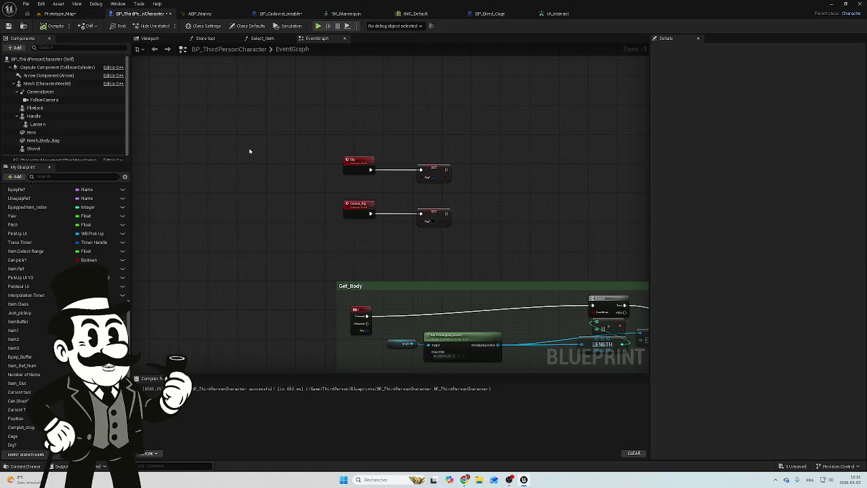
{"action": "scroll", "coordinate": [234, 130], "scroll_direction": "down", "scroll_amount": 2}
{"action": "left_click_drag", "start_coordinate": [414, 103], "coordinate": [287, 204]}
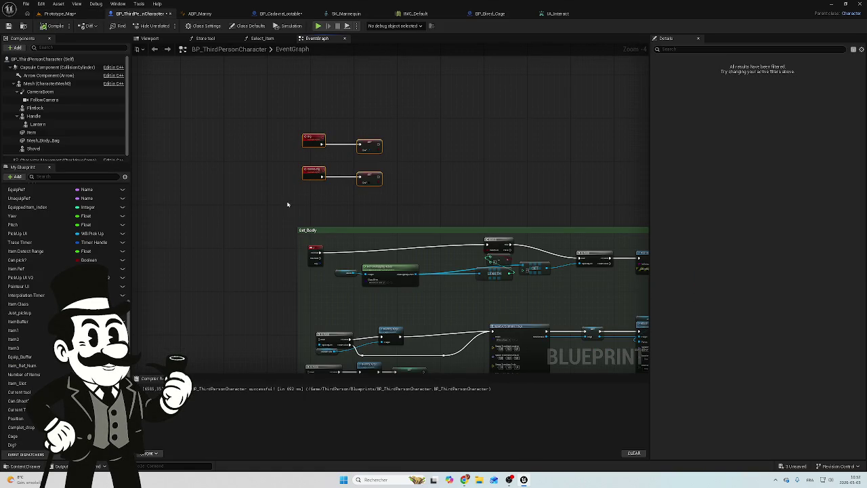
{"action": "left_click", "coordinate": [284, 191]}
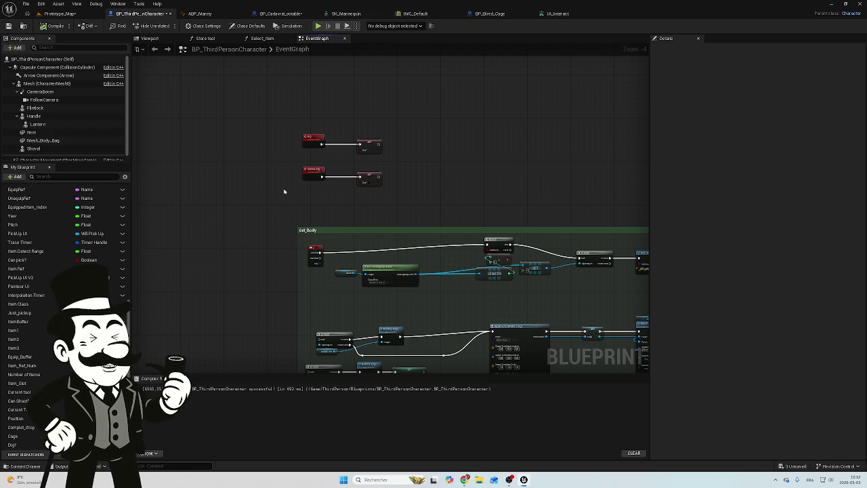
{"action": "scroll", "coordinate": [300, 123], "scroll_direction": "down", "scroll_amount": 4}
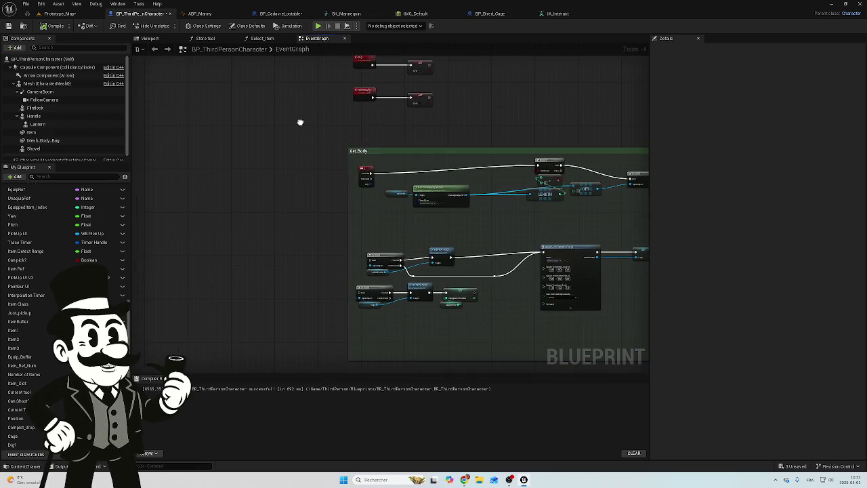
{"action": "scroll", "coordinate": [478, 166], "scroll_direction": "up", "scroll_amount": 3}
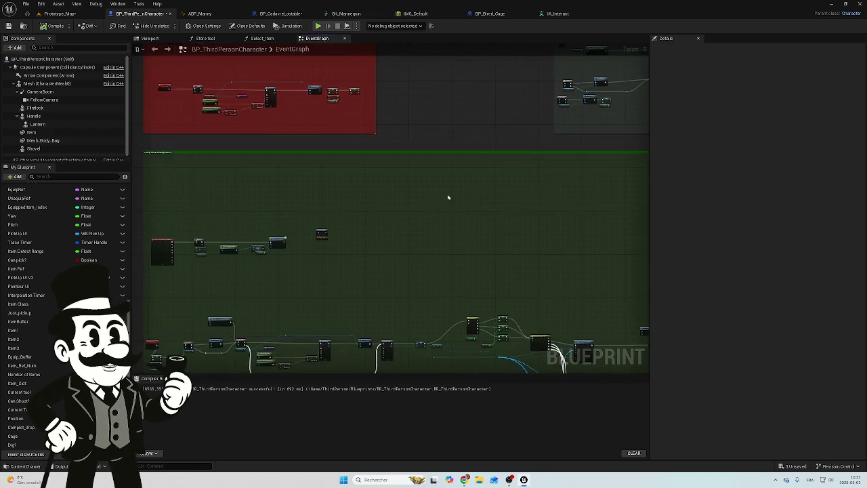
{"action": "scroll", "coordinate": [490, 208], "scroll_direction": "up", "scroll_amount": 2}
{"action": "scroll", "coordinate": [349, 224], "scroll_direction": "up", "scroll_amount": 3}
{"action": "mouse_move", "coordinate": [343, 197]}
{"action": "left_mouse_down"}
{"action": "mouse_move", "coordinate": [364, 310]}
{"action": "mouse_move", "coordinate": [395, 267]}
{"action": "mouse_move", "coordinate": [369, 275]}
{"action": "left_mouse_up"}
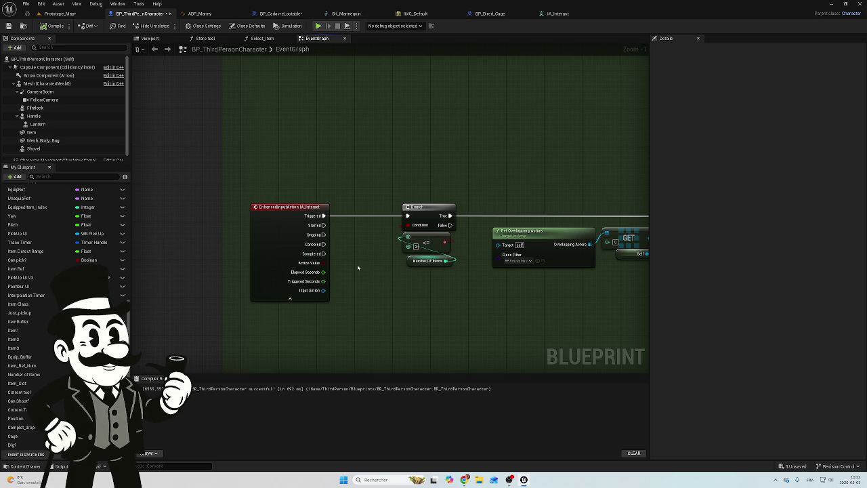
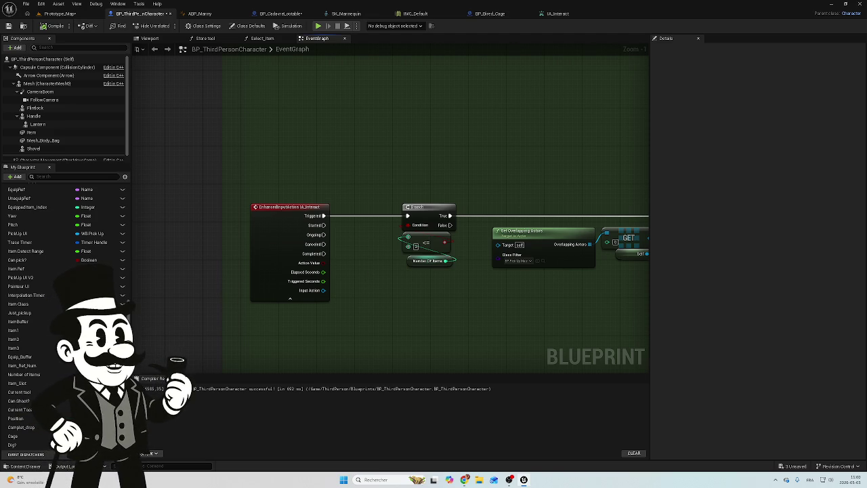
Leave the BP_ThirdPersonCharacter graph for the BP_CadavreLootable event graph with its Dig and Cancel Dig calls.
{"action": "scroll", "coordinate": [340, 271], "scroll_direction": "down", "scroll_amount": 4}
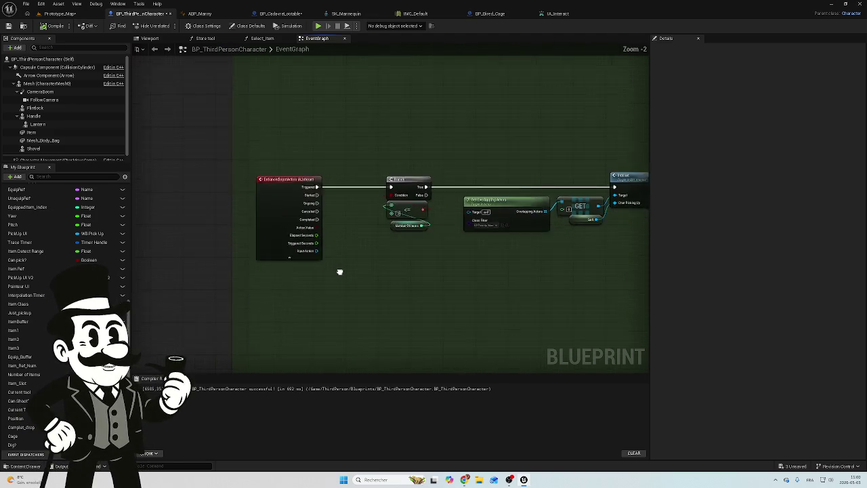
{"action": "scroll", "coordinate": [336, 272], "scroll_direction": "up", "scroll_amount": 2}
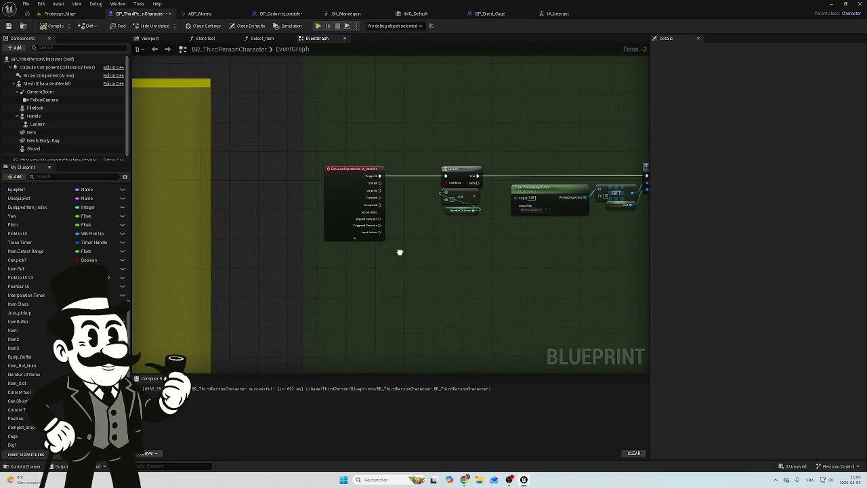
{"action": "scroll", "coordinate": [415, 219], "scroll_direction": "up", "scroll_amount": 2}
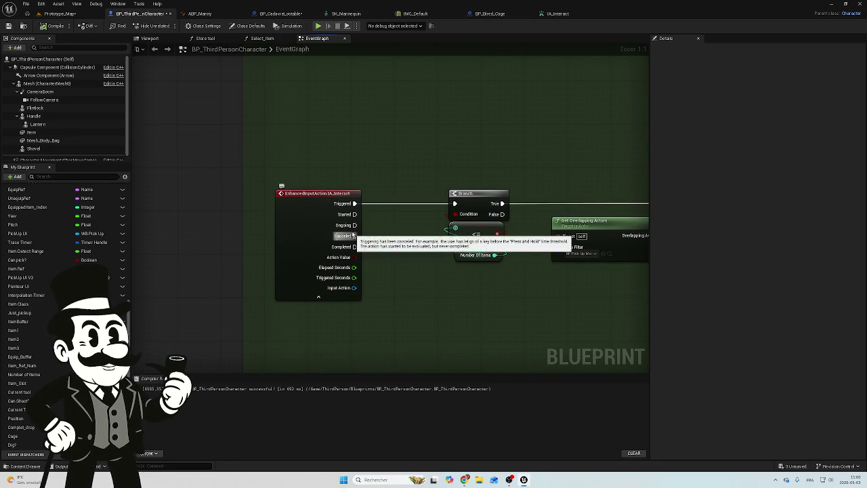
{"action": "left_click", "coordinate": [295, 15]}
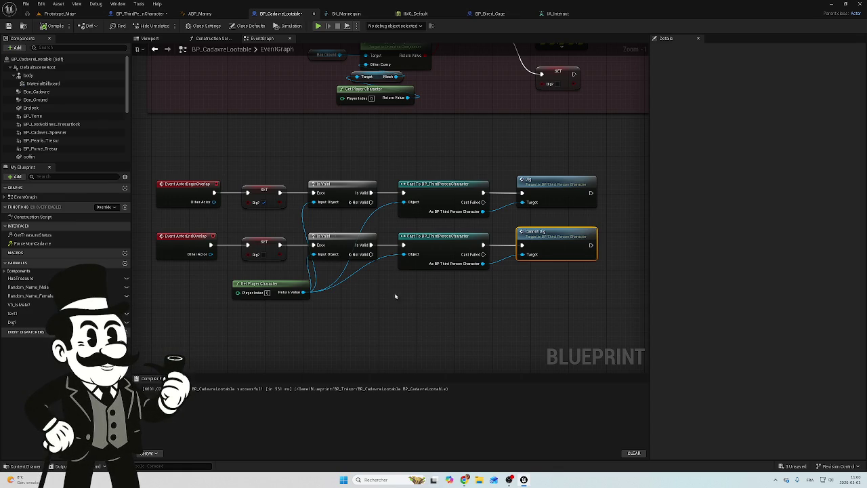
{"action": "left_click_drag", "start_coordinate": [551, 295], "coordinate": [470, 290]}
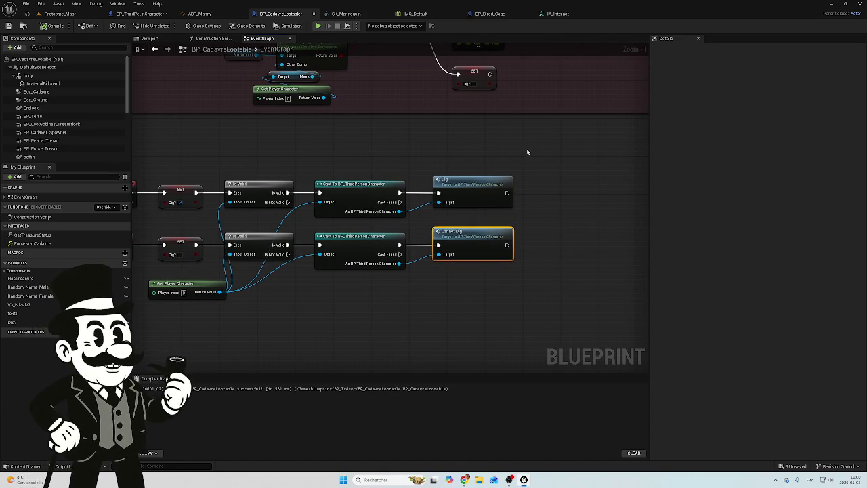
{"action": "mouse_move", "coordinate": [348, 310]}
{"action": "left_mouse_down"}
{"action": "mouse_move", "coordinate": [508, 284]}
{"action": "mouse_move", "coordinate": [426, 281]}
{"action": "mouse_move", "coordinate": [422, 248]}
{"action": "left_mouse_up"}
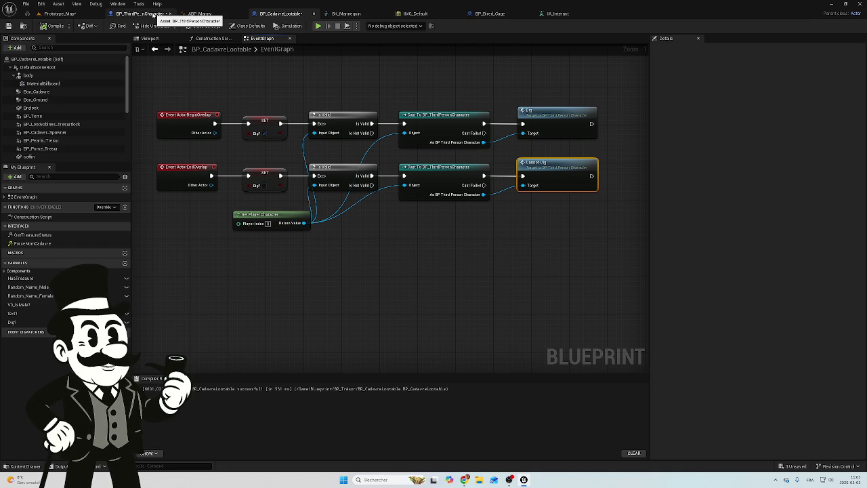
{"action": "left_click", "coordinate": [154, 15]}
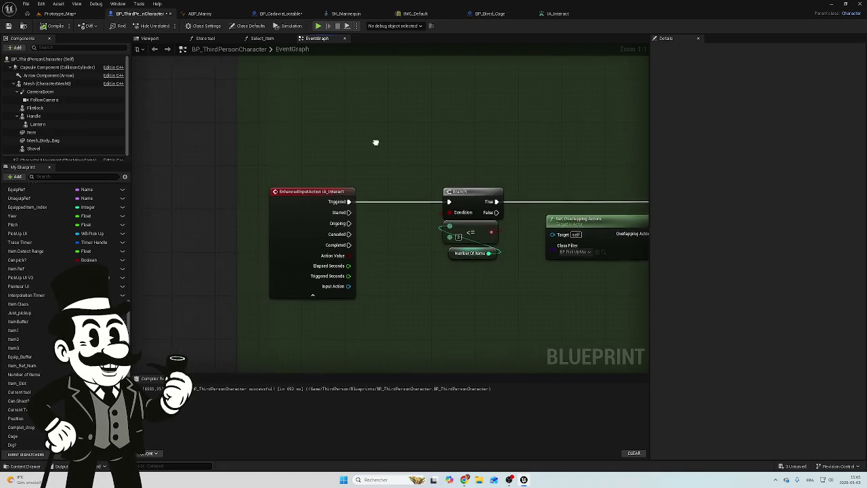
Add a Dig? getter and a Branch conditioned on it near the IA_Interact event.
{"action": "left_click_drag", "start_coordinate": [350, 129], "coordinate": [345, 168]}
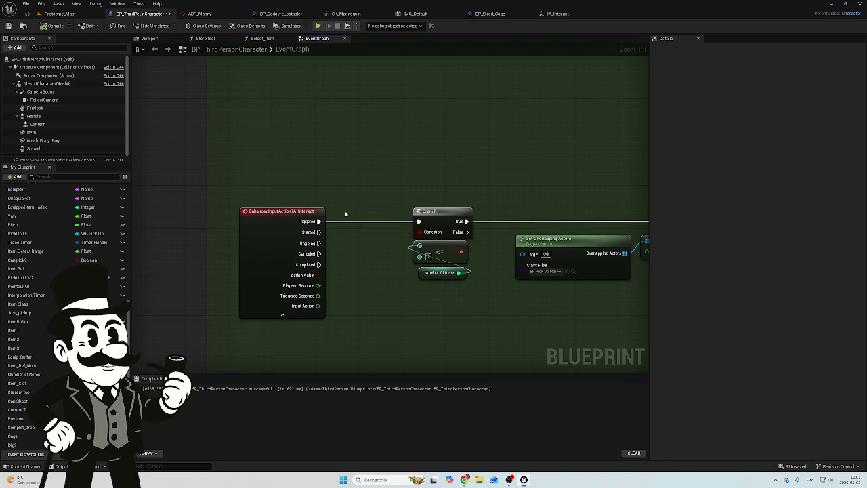
{"action": "left_click_drag", "start_coordinate": [318, 242], "coordinate": [343, 142]}
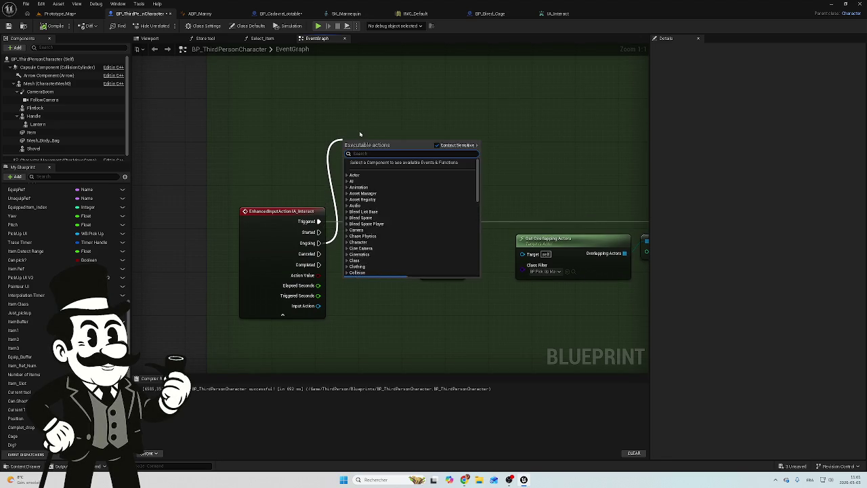
{"action": "left_click", "coordinate": [324, 128]}
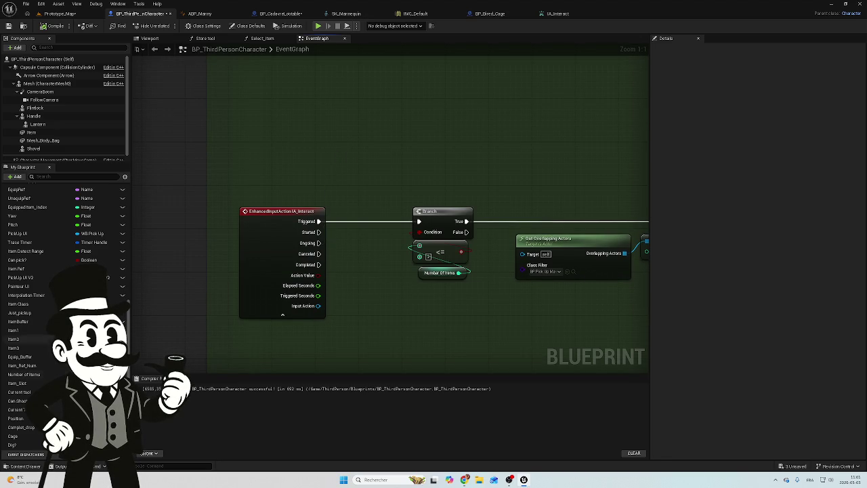
{"action": "left_click_drag", "start_coordinate": [12, 444], "coordinate": [399, 127]}
{"action": "left_click", "coordinate": [369, 161]}
{"action": "type", "text": "branch"}
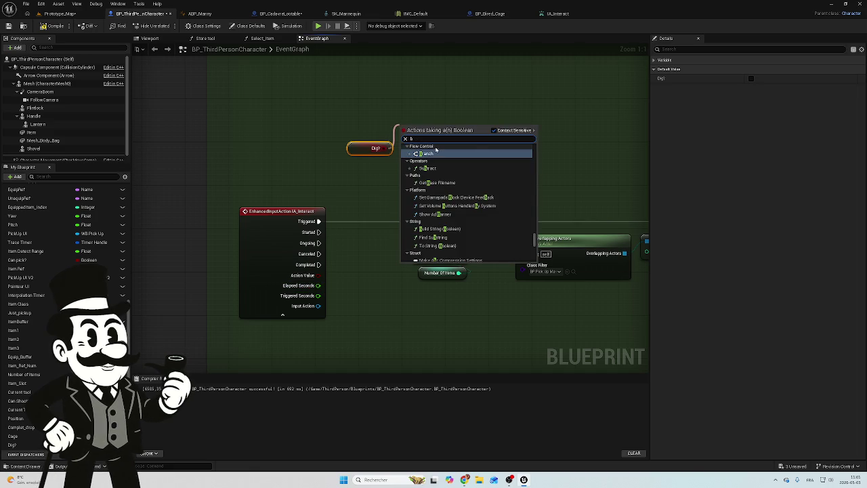
{"action": "key", "text": "Return"}
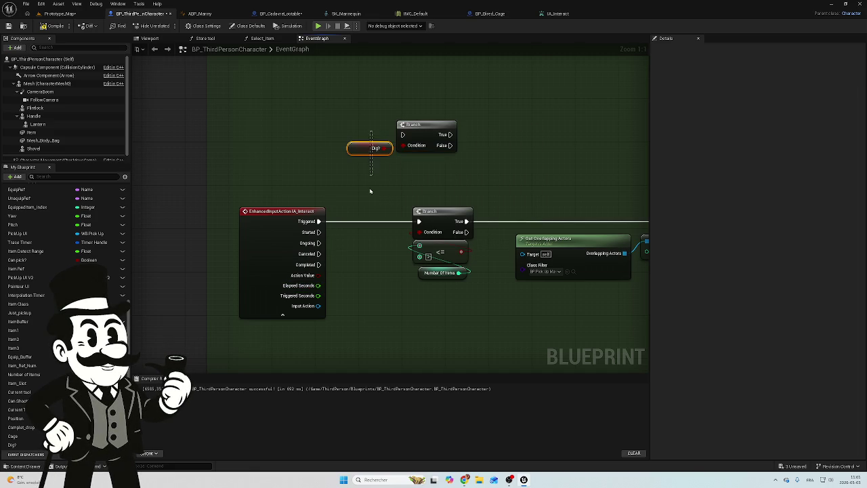
Position the new Branch above Dig? and connect IA_Interact's Ongoing output to its exec input.
{"action": "left_click_drag", "start_coordinate": [409, 125], "coordinate": [360, 115]}
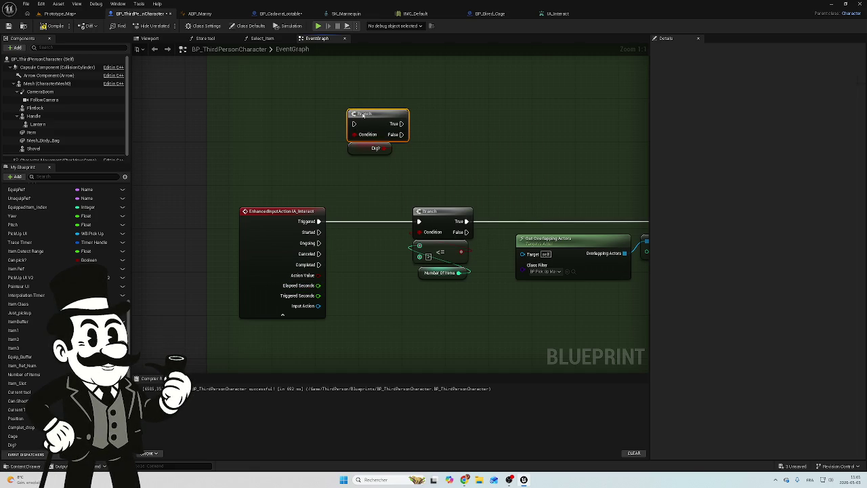
{"action": "mouse_move", "coordinate": [318, 242]}
{"action": "left_mouse_down"}
{"action": "mouse_move", "coordinate": [352, 114]}
{"action": "mouse_move", "coordinate": [353, 123]}
{"action": "left_mouse_up"}
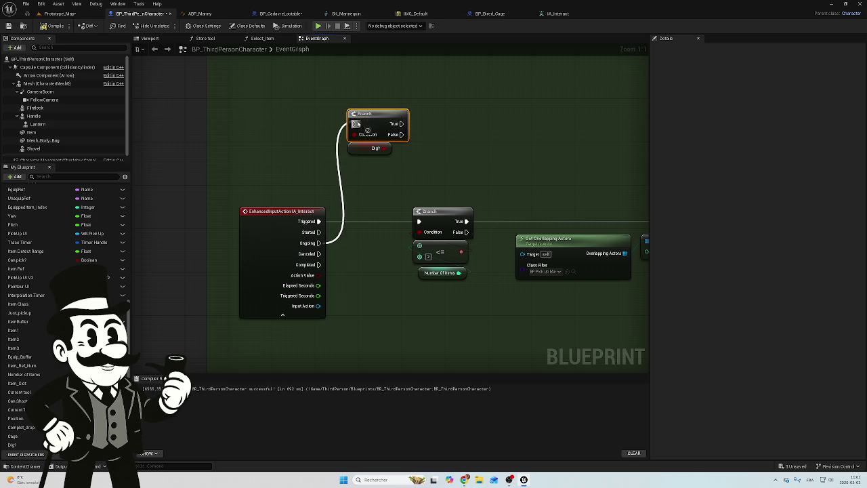
{"action": "left_click_drag", "start_coordinate": [294, 170], "coordinate": [216, 186]}
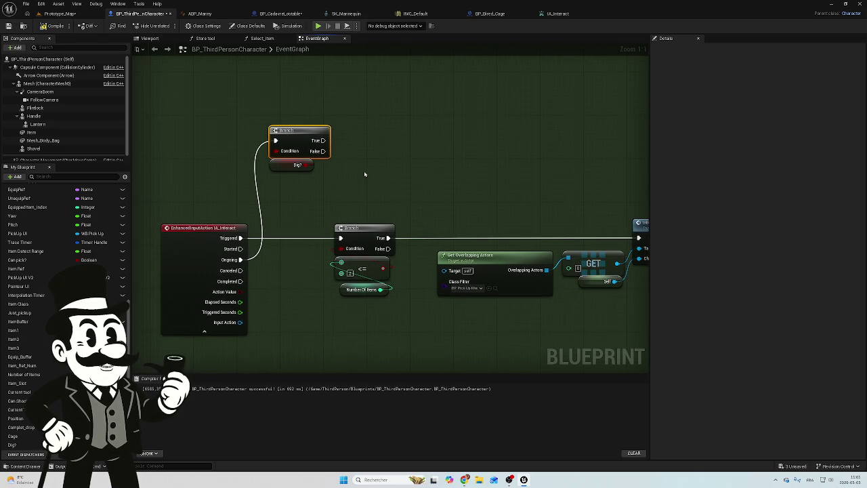
{"action": "mouse_move", "coordinate": [362, 155]}
{"action": "left_mouse_down"}
{"action": "mouse_move", "coordinate": [311, 157]}
{"action": "mouse_move", "coordinate": [358, 166]}
{"action": "mouse_move", "coordinate": [325, 184]}
{"action": "left_mouse_up"}
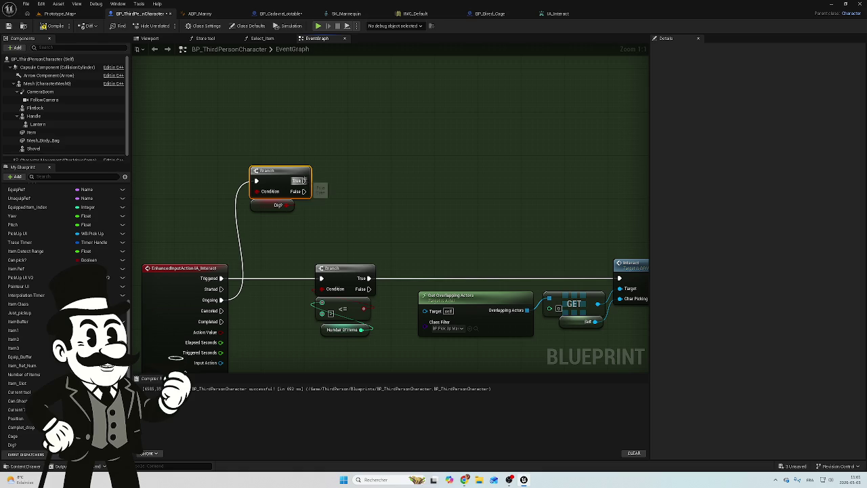
Search for a 'get overlapp' node from the Branch's True output, then cancel without adding one.
{"action": "mouse_move", "coordinate": [304, 180]}
{"action": "left_mouse_down"}
{"action": "mouse_move", "coordinate": [380, 189]}
{"action": "mouse_move", "coordinate": [382, 182]}
{"action": "left_mouse_up"}
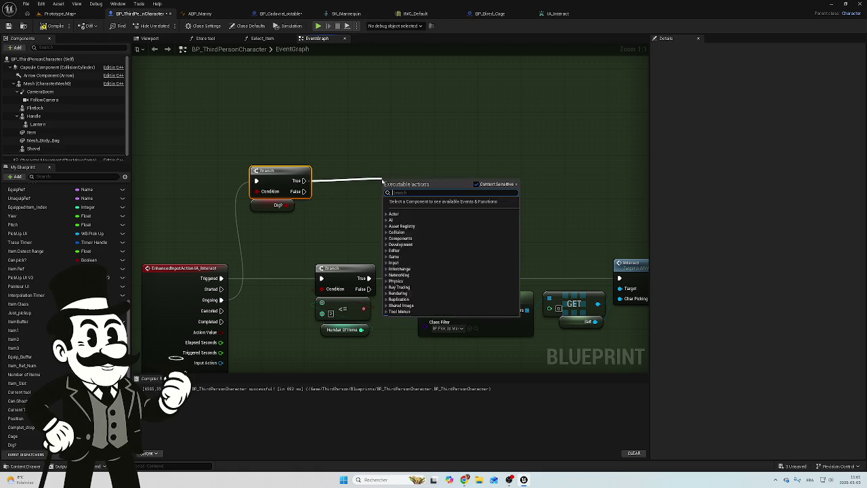
{"action": "type", "text": "get"}
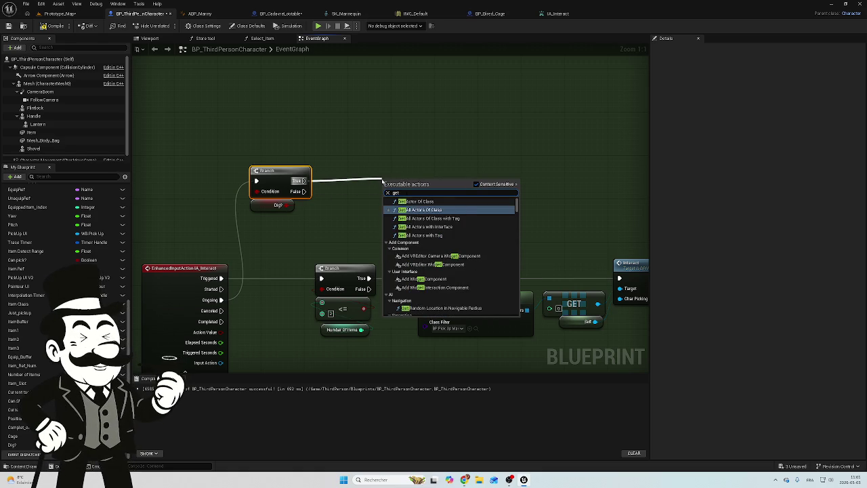
{"action": "type", "text": " overla"}
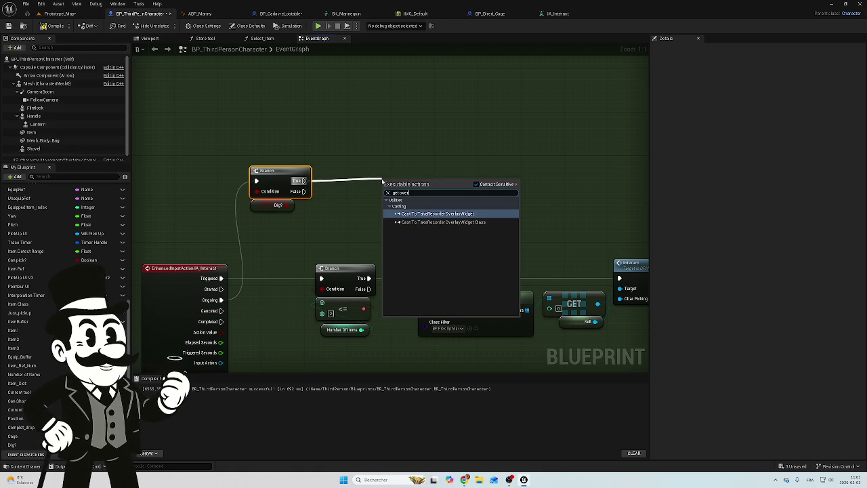
{"action": "type", "text": "pp"}
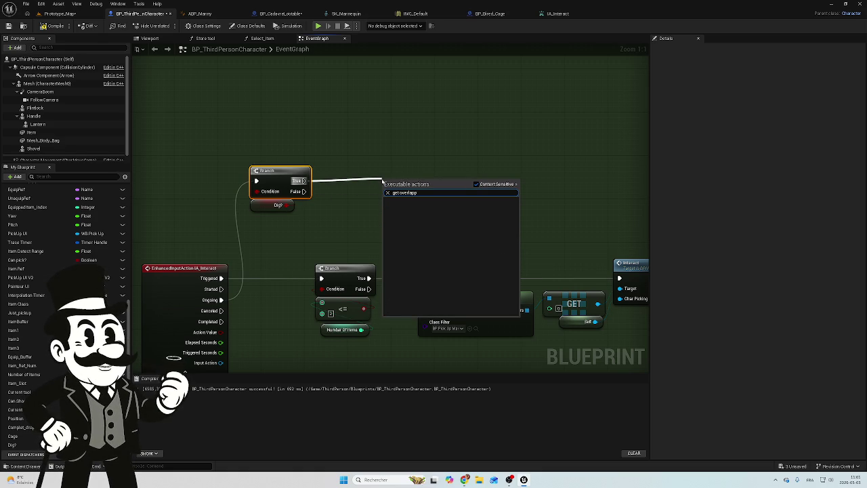
{"action": "key", "text": "BackSpace"}
{"action": "key", "text": "BackSpace"}
{"action": "key", "text": "ctrl+a"}
{"action": "key", "text": "BackSpace"}
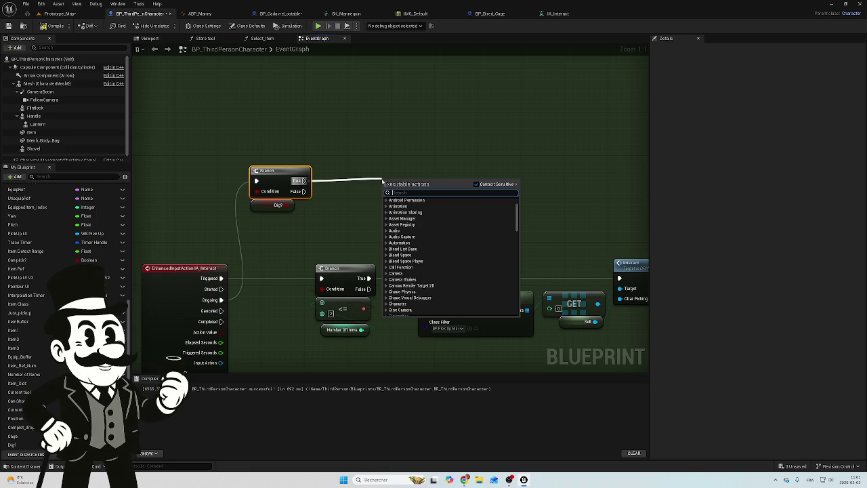
{"action": "type", "text": "o"}
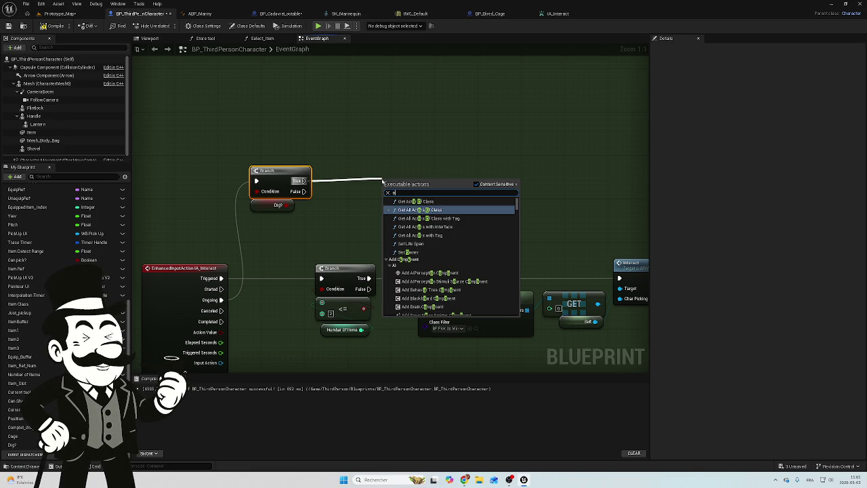
{"action": "left_click", "coordinate": [369, 167]}
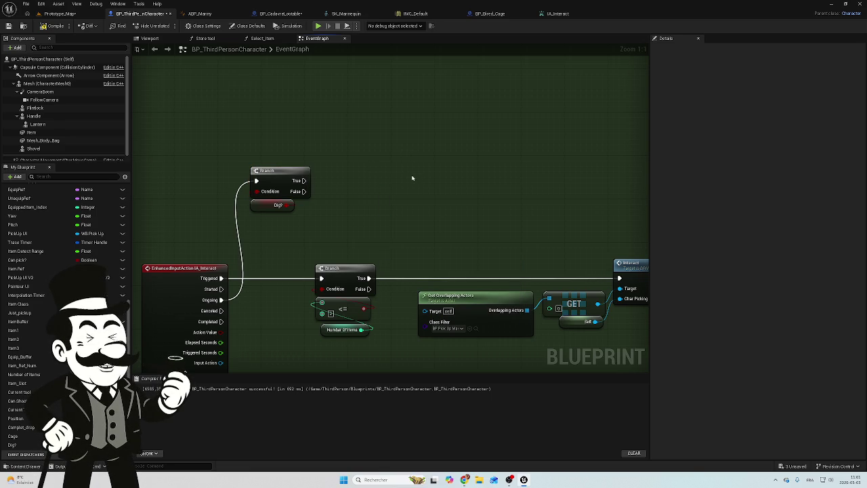
{"action": "scroll", "coordinate": [411, 178], "scroll_direction": "down", "scroll_amount": 10}
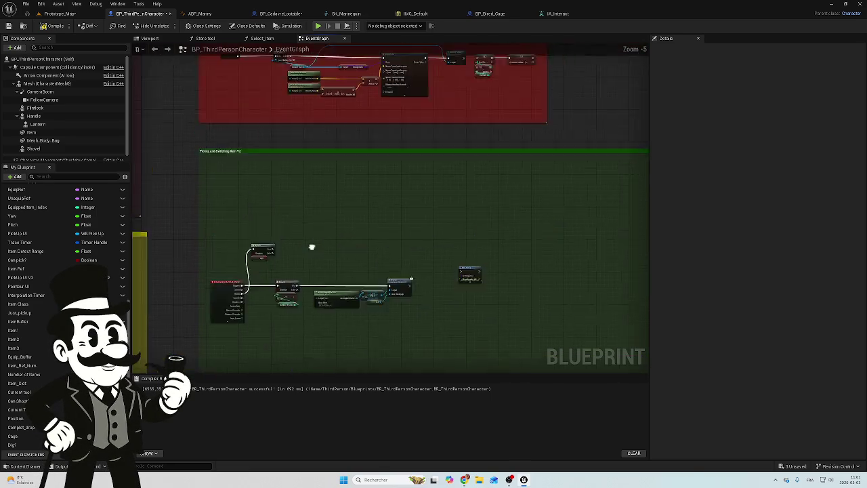
{"action": "scroll", "coordinate": [384, 178], "scroll_direction": "up", "scroll_amount": 7}
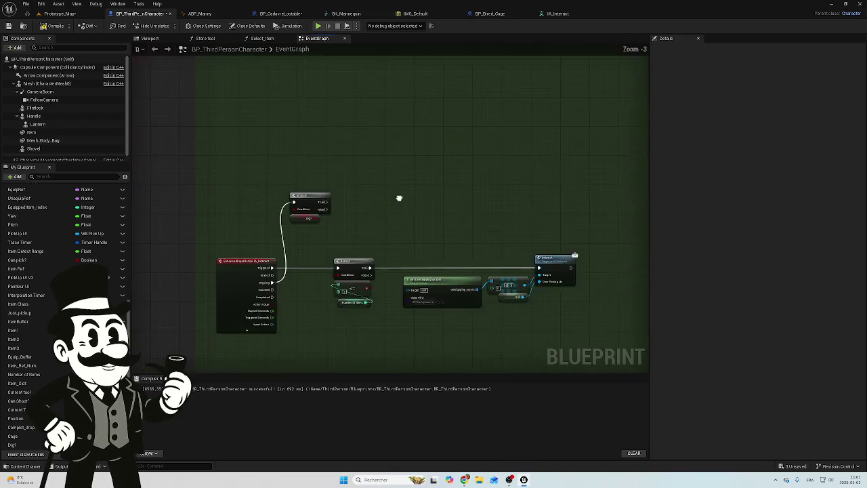
{"action": "scroll", "coordinate": [337, 188], "scroll_direction": "up", "scroll_amount": 2}
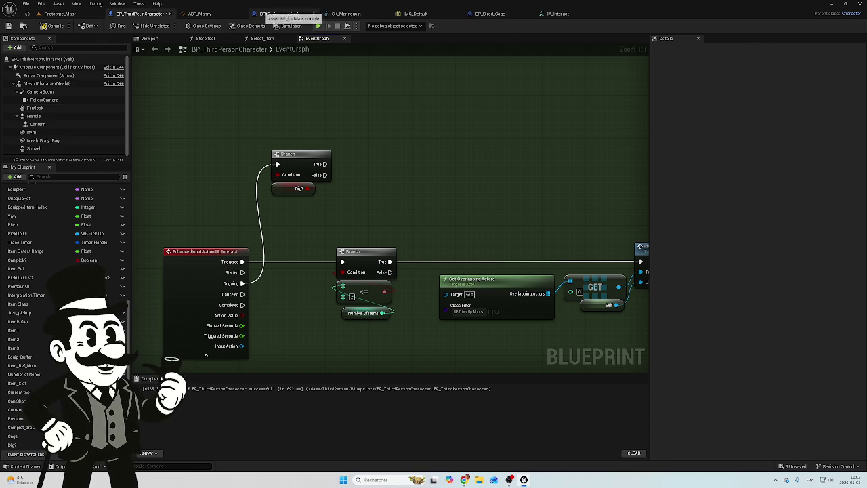
Return to BP_CadavreLootable's event graph and pan across the overlap events that set Dig?
{"action": "left_click", "coordinate": [273, 14]}
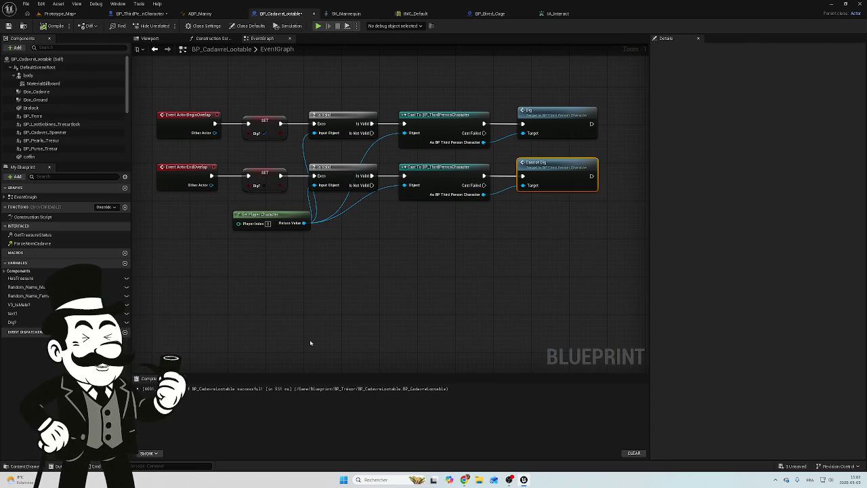
{"action": "mouse_move", "coordinate": [329, 298]}
{"action": "left_mouse_down"}
{"action": "mouse_move", "coordinate": [410, 312]}
{"action": "mouse_move", "coordinate": [410, 331]}
{"action": "left_mouse_up"}
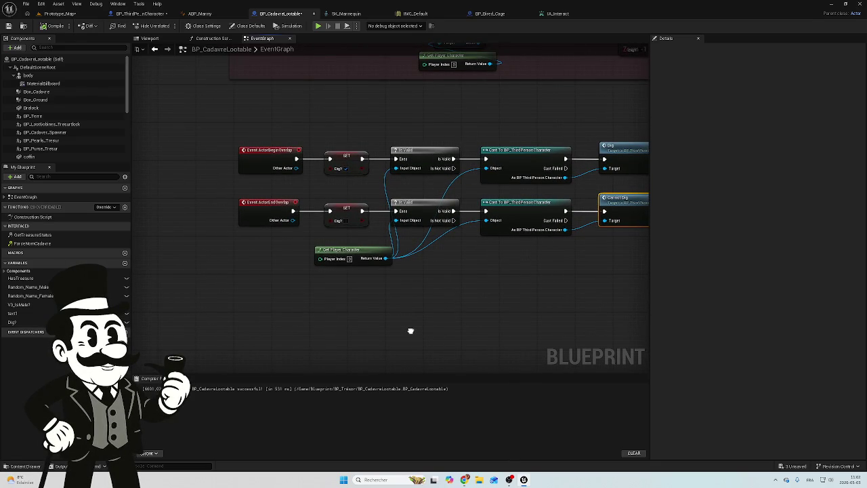
{"action": "left_click_drag", "start_coordinate": [410, 331], "coordinate": [367, 342]}
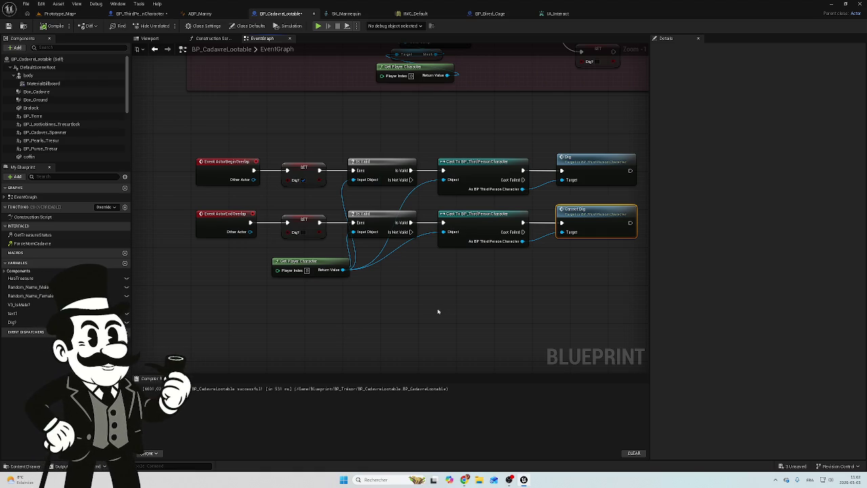
{"action": "left_click_drag", "start_coordinate": [238, 301], "coordinate": [344, 238]}
{"action": "mouse_move", "coordinate": [352, 285]}
{"action": "left_mouse_down"}
{"action": "mouse_move", "coordinate": [378, 250]}
{"action": "mouse_move", "coordinate": [374, 229]}
{"action": "left_mouse_up"}
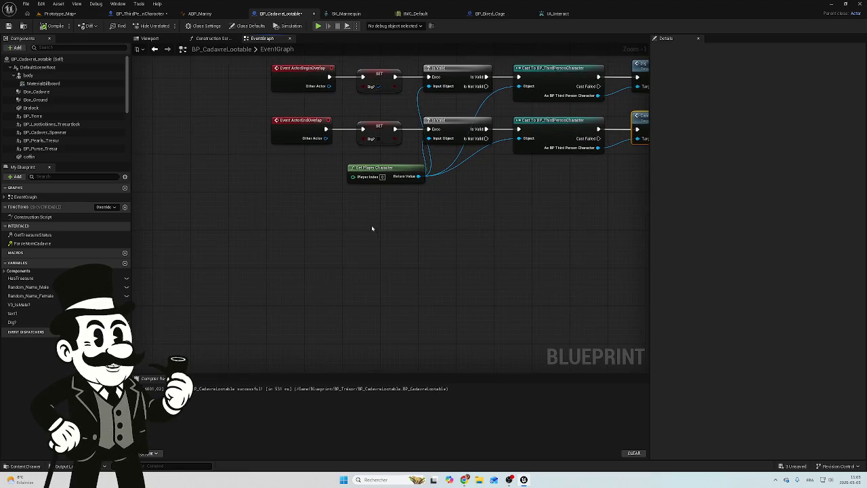
Search the action list for IA_Interact, placing an IA_Interact getter by mistake.
{"action": "right_click", "coordinate": [274, 249]}
{"action": "type", "text": "ai"}
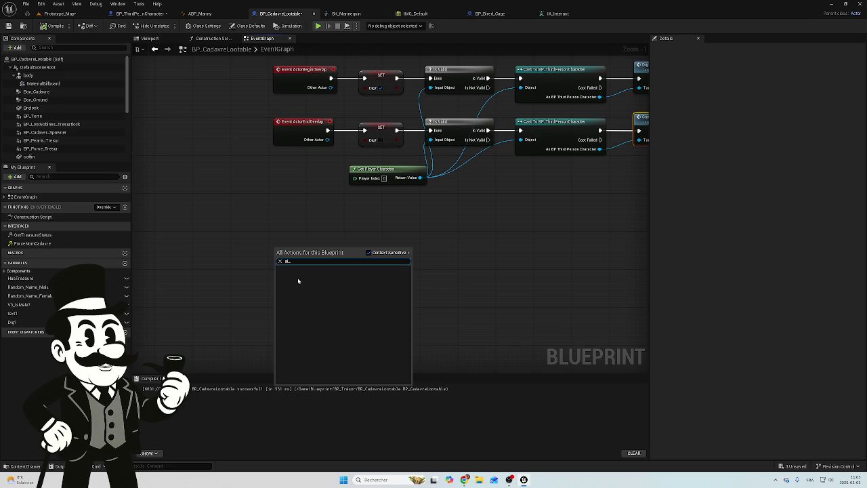
{"action": "key", "text": "BackSpace"}
{"action": "key", "text": "BackSpace"}
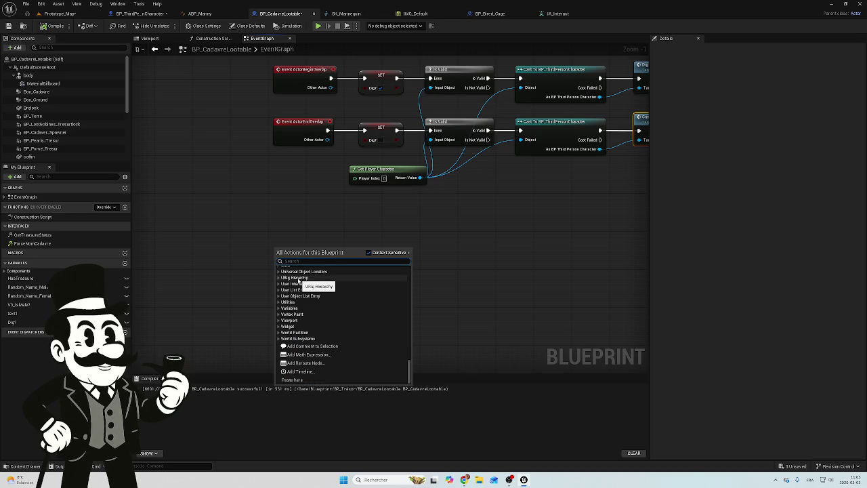
{"action": "type", "text": "ALinte"}
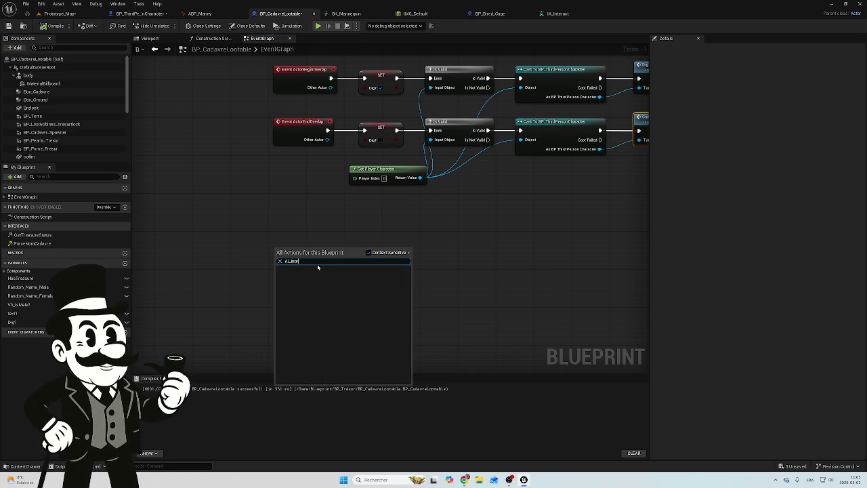
{"action": "left_click", "coordinate": [313, 224]}
{"action": "mouse_move", "coordinate": [311, 226]}
{"action": "left_mouse_down"}
{"action": "mouse_move", "coordinate": [271, 358]}
{"action": "mouse_move", "coordinate": [325, 274]}
{"action": "left_mouse_up"}
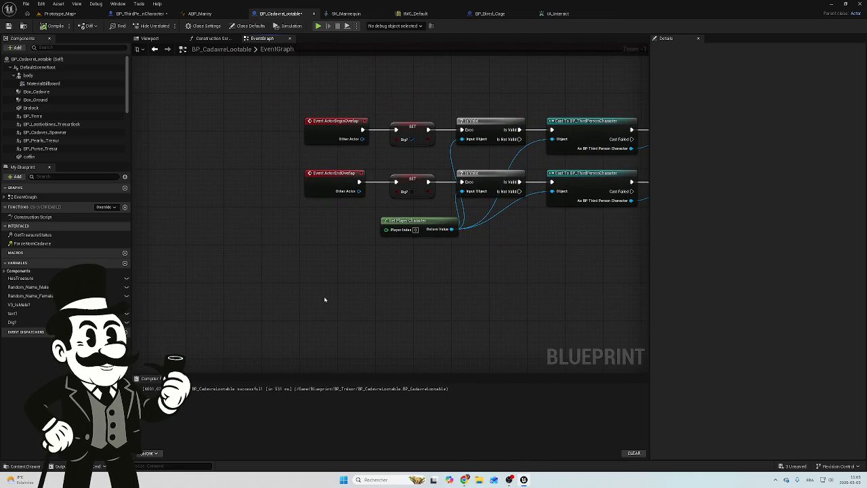
{"action": "right_click", "coordinate": [324, 298]}
{"action": "type", "text": "i"}
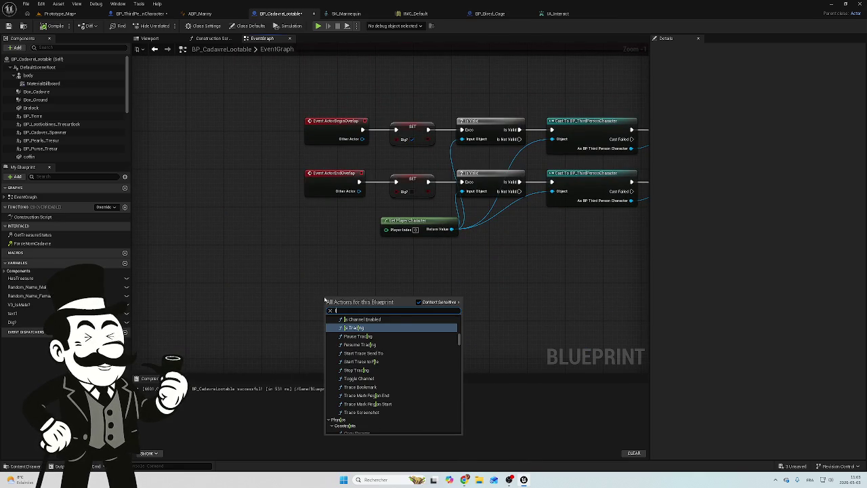
{"action": "type", "text": "A_"}
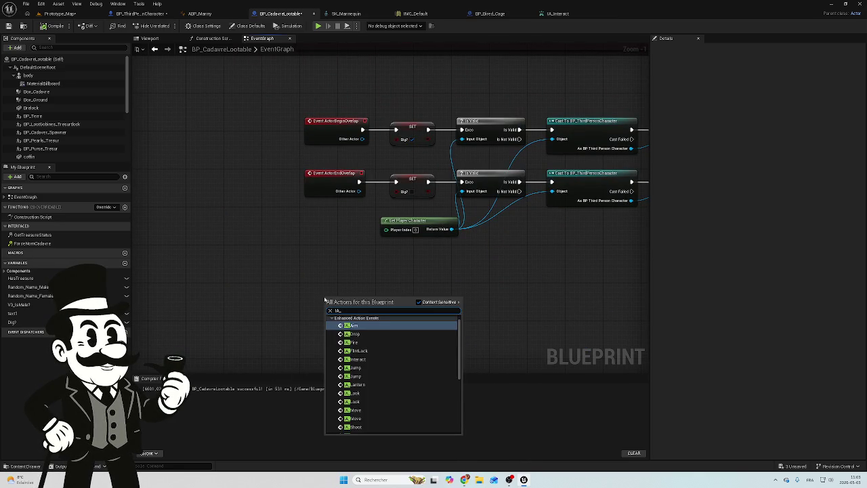
{"action": "type", "text": "I"}
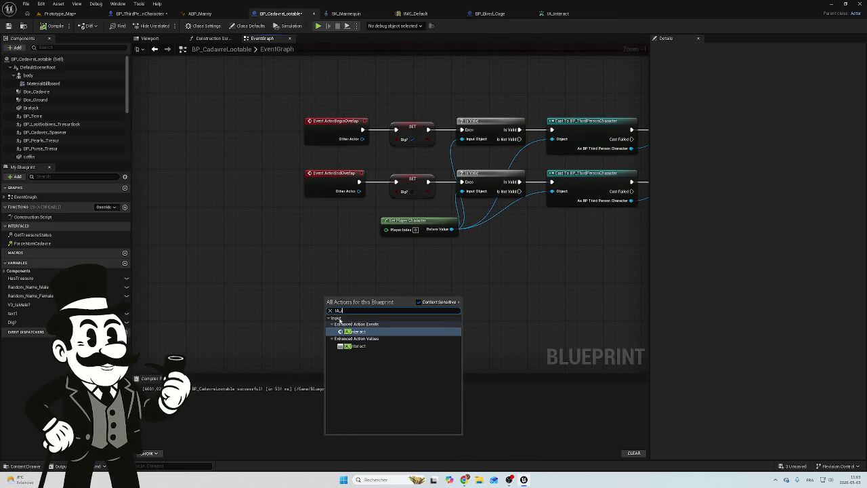
{"action": "left_click", "coordinate": [359, 346]}
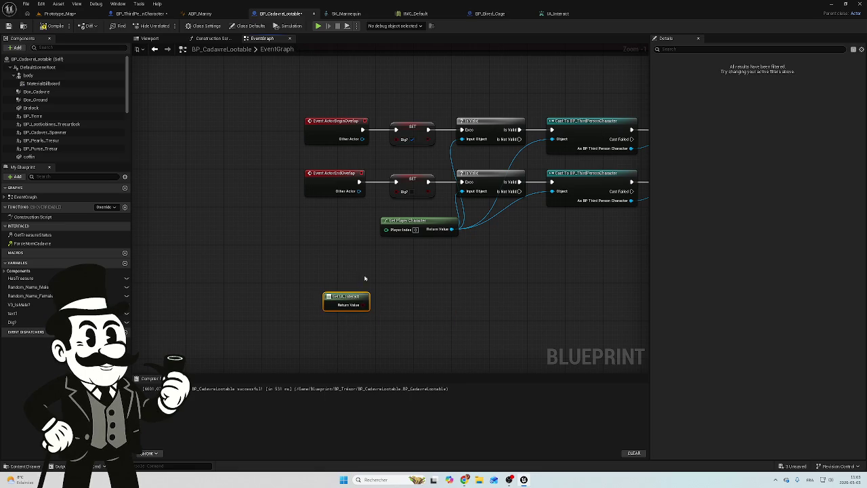
{"action": "left_click", "coordinate": [354, 338]}
Add the IA_Interact Enhanced Input Action event node and expand it to show all outputs.
{"action": "right_click", "coordinate": [329, 321]}
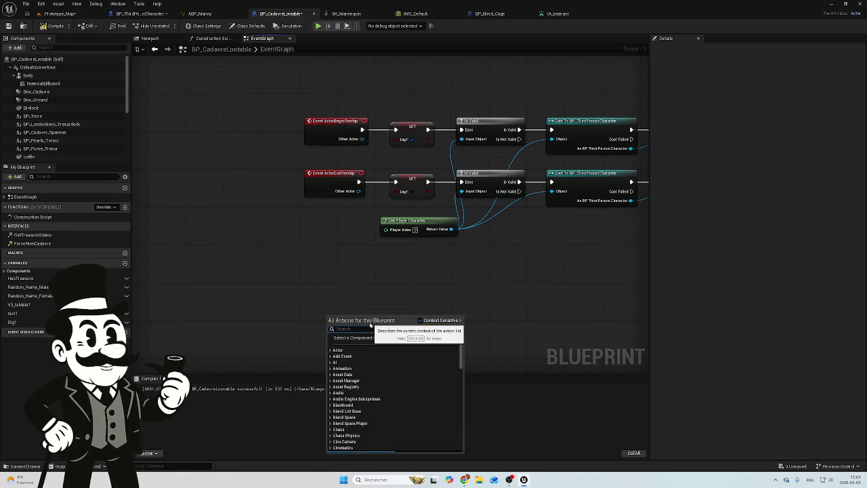
{"action": "type", "text": "IA_"}
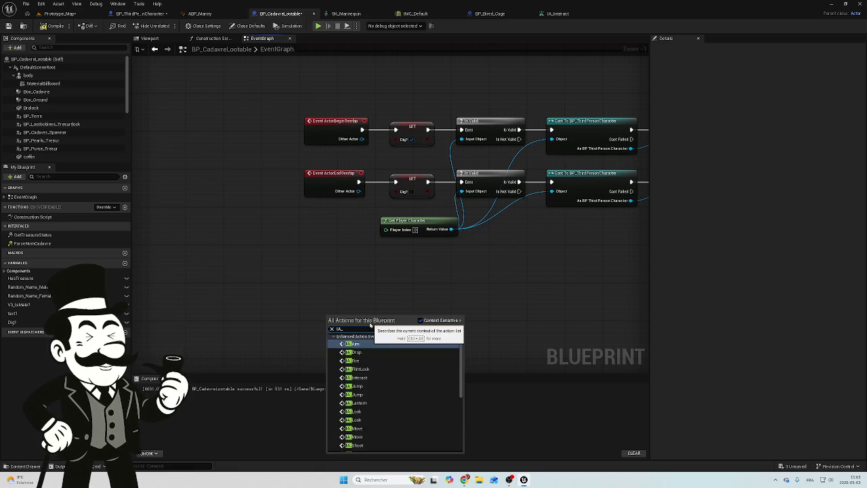
{"action": "type", "text": "IN"}
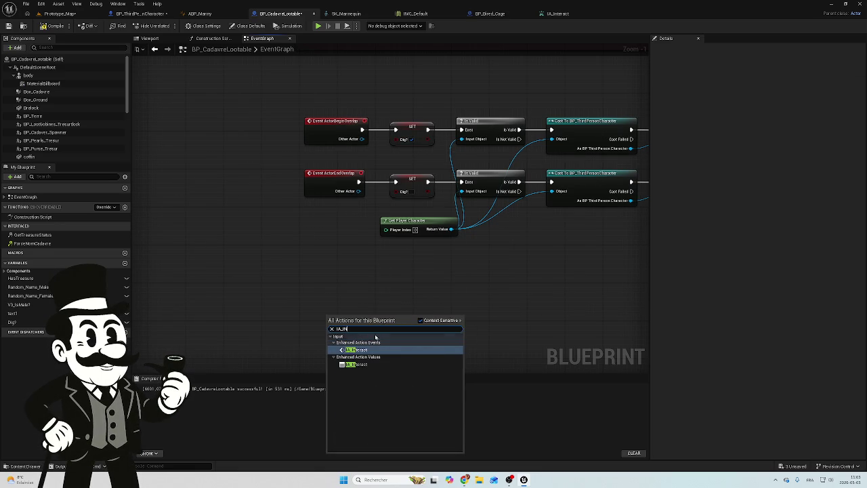
{"action": "left_click", "coordinate": [365, 350]}
{"action": "left_click_drag", "start_coordinate": [357, 319], "coordinate": [324, 284]}
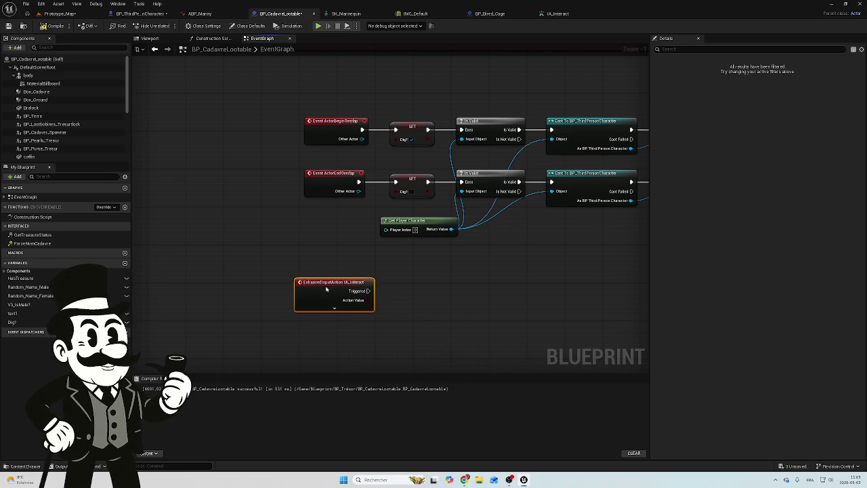
{"action": "left_click", "coordinate": [351, 312]}
{"action": "mouse_move", "coordinate": [410, 303]}
{"action": "left_mouse_down"}
{"action": "mouse_move", "coordinate": [378, 289]}
{"action": "mouse_move", "coordinate": [388, 299]}
{"action": "left_mouse_up"}
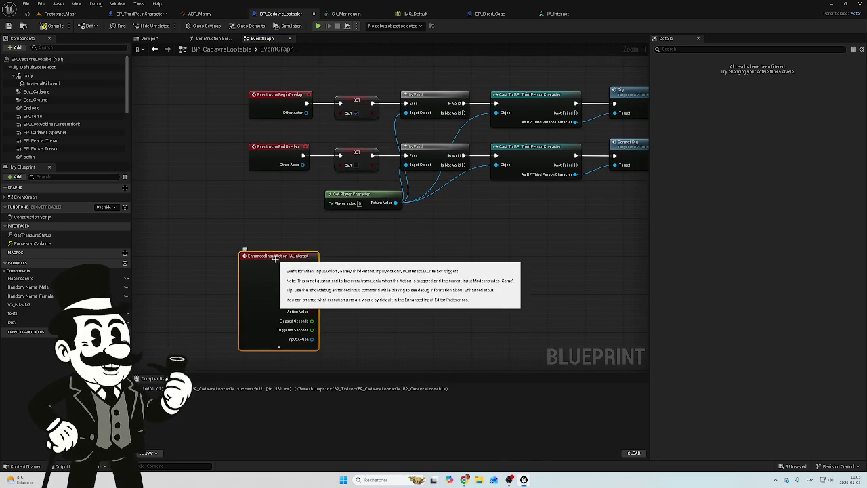
Place a Dig? getter beside IA_Interact, create a Branch from it, and drive it from Ongoing.
{"action": "mouse_move", "coordinate": [316, 288]}
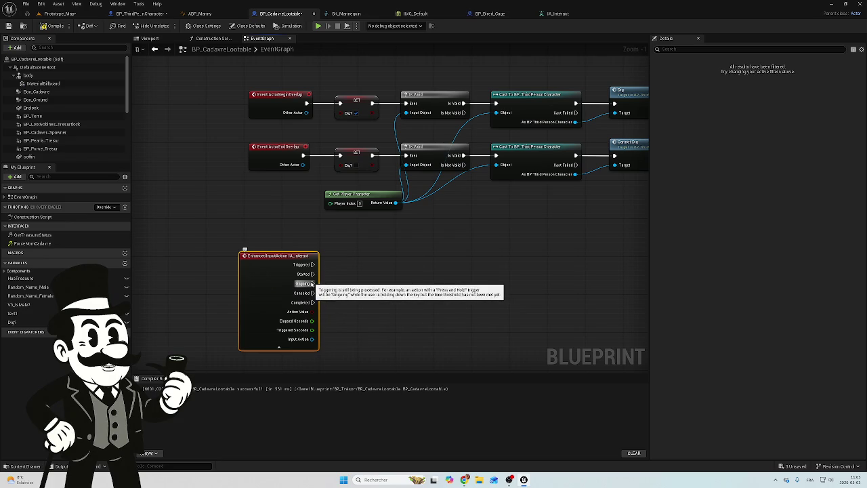
{"action": "mouse_move", "coordinate": [316, 287]}
{"action": "left_mouse_down"}
{"action": "mouse_move", "coordinate": [368, 290]}
{"action": "mouse_move", "coordinate": [360, 283]}
{"action": "left_mouse_up"}
{"action": "left_click", "coordinate": [330, 313]}
{"action": "mouse_move", "coordinate": [12, 322]}
{"action": "left_mouse_down"}
{"action": "mouse_move", "coordinate": [245, 323]}
{"action": "mouse_move", "coordinate": [376, 298]}
{"action": "left_mouse_up"}
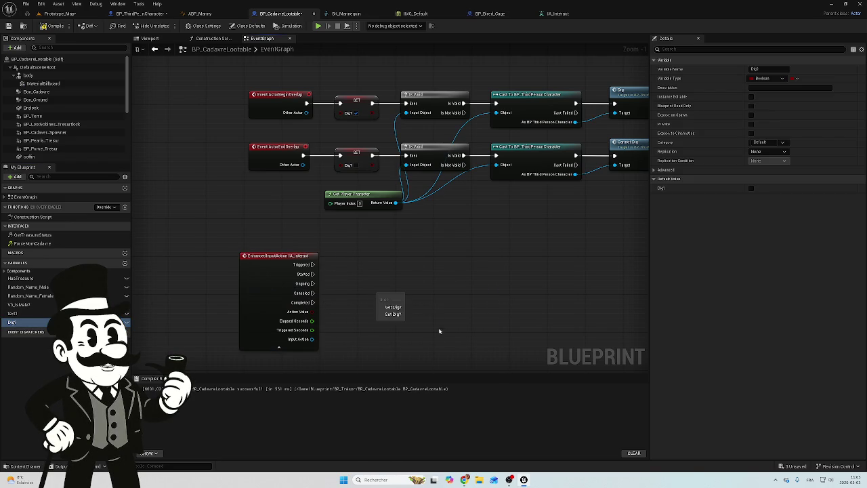
{"action": "left_click", "coordinate": [388, 308]}
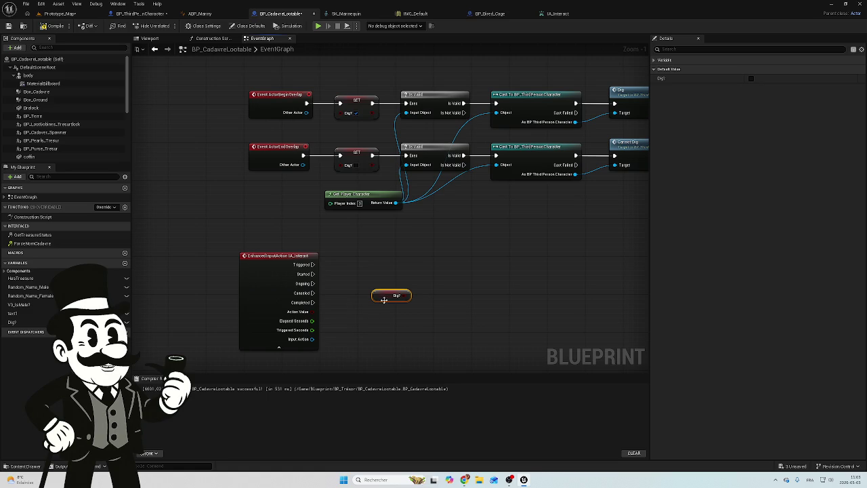
{"action": "mouse_move", "coordinate": [382, 297]}
{"action": "left_mouse_down"}
{"action": "mouse_move", "coordinate": [350, 308]}
{"action": "mouse_move", "coordinate": [359, 313]}
{"action": "left_mouse_up"}
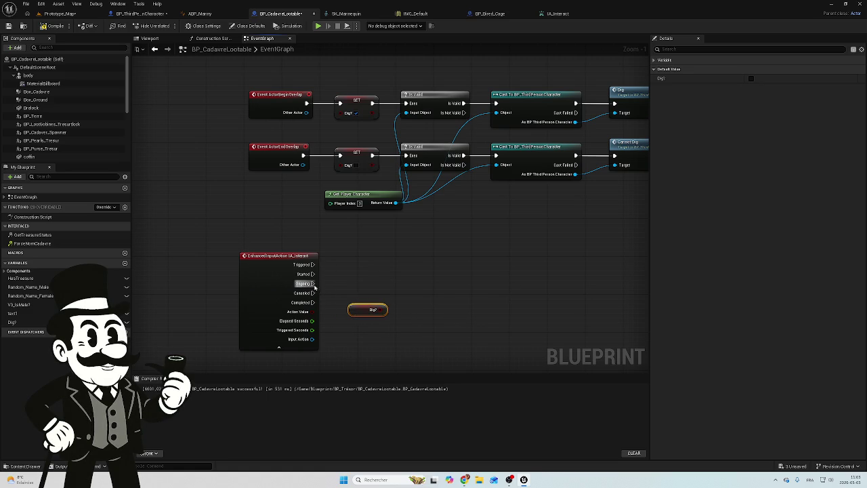
{"action": "mouse_move", "coordinate": [381, 310]}
{"action": "left_mouse_down"}
{"action": "mouse_move", "coordinate": [361, 279]}
{"action": "mouse_move", "coordinate": [344, 289]}
{"action": "mouse_move", "coordinate": [388, 325]}
{"action": "left_mouse_up"}
{"action": "left_click_drag", "start_coordinate": [373, 290], "coordinate": [373, 285]}
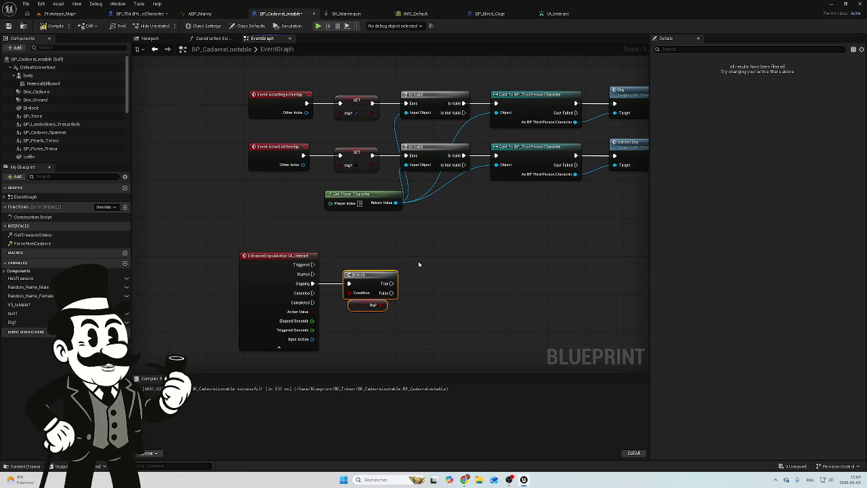
{"action": "mouse_move", "coordinate": [428, 285]}
{"action": "left_mouse_down"}
{"action": "mouse_move", "coordinate": [296, 251]}
{"action": "mouse_move", "coordinate": [342, 252]}
{"action": "left_mouse_up"}
Add a Destroy Actor node after the Branch's True output.
{"action": "type", "text": "destr"}
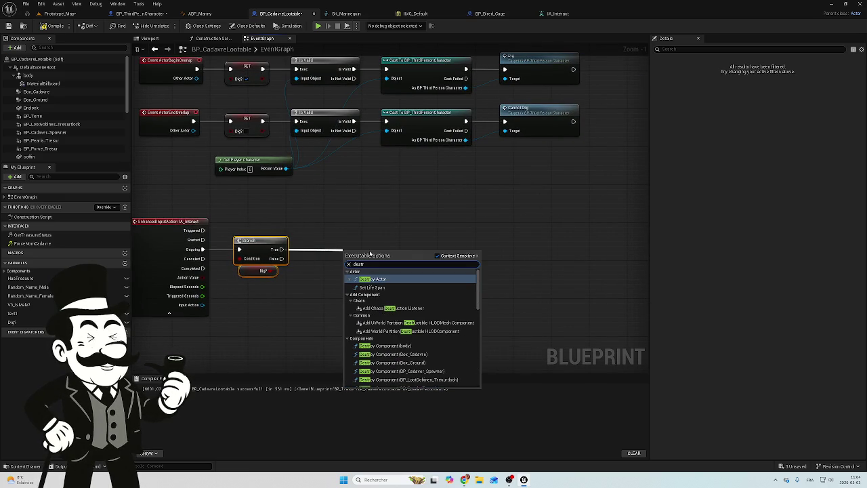
{"action": "left_click", "coordinate": [376, 279]}
{"action": "left_click_drag", "start_coordinate": [339, 250], "coordinate": [327, 235]}
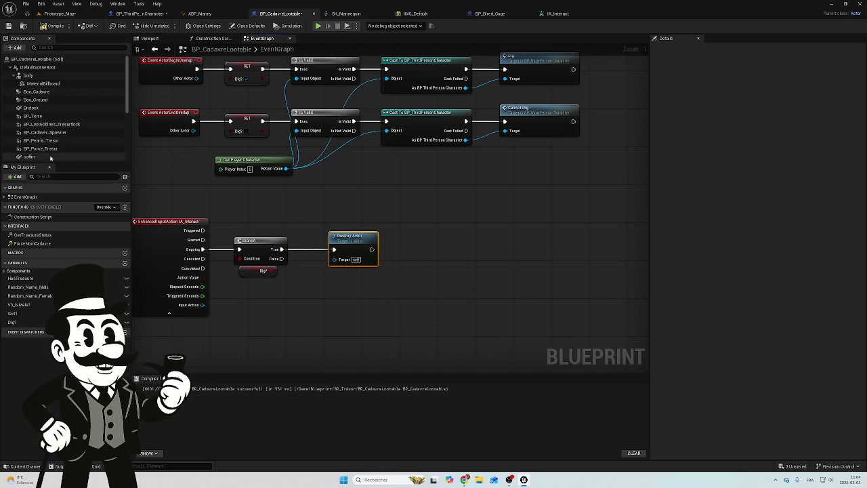
{"action": "scroll", "coordinate": [50, 160], "scroll_direction": "down", "scroll_amount": 2}
{"action": "scroll", "coordinate": [50, 160], "scroll_direction": "down", "scroll_amount": 2}
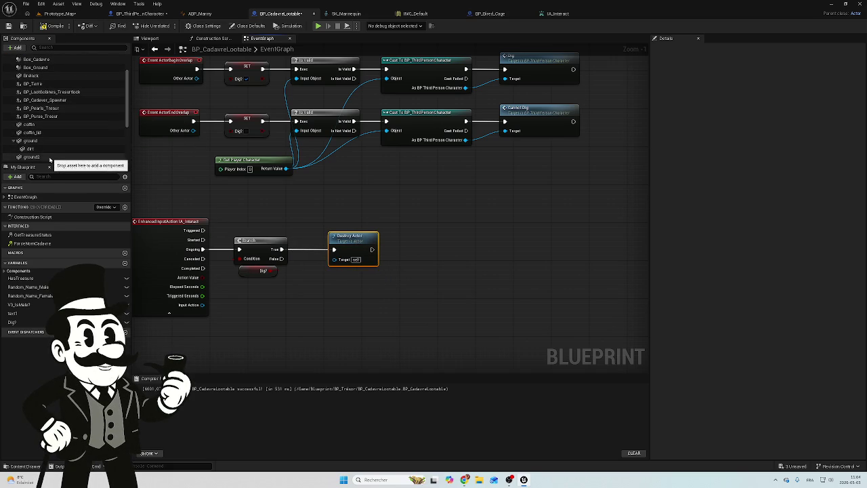
{"action": "scroll", "coordinate": [55, 153], "scroll_direction": "down", "scroll_amount": 1}
Bring a Ground component reference into the graph and delete the Destroy Actor node.
{"action": "mouse_move", "coordinate": [30, 129]}
{"action": "left_mouse_down"}
{"action": "mouse_move", "coordinate": [237, 257]}
{"action": "mouse_move", "coordinate": [342, 291]}
{"action": "mouse_move", "coordinate": [332, 261]}
{"action": "left_mouse_up"}
{"action": "left_click", "coordinate": [284, 277]}
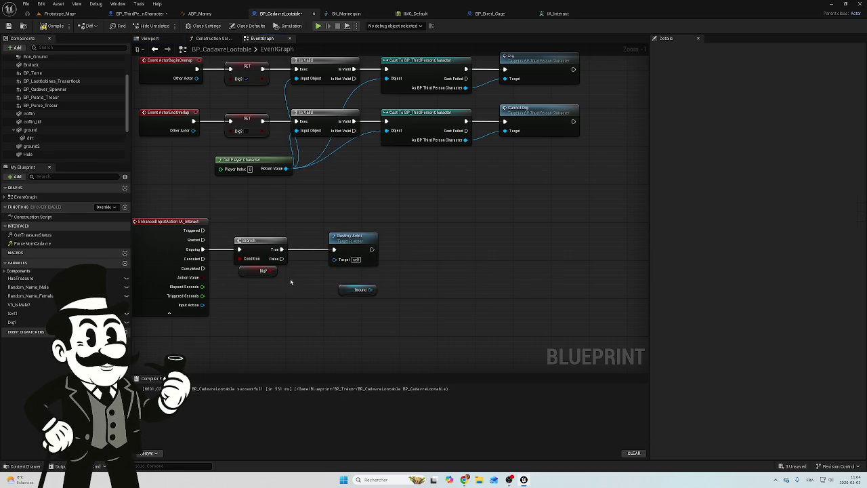
{"action": "left_click", "coordinate": [352, 236]}
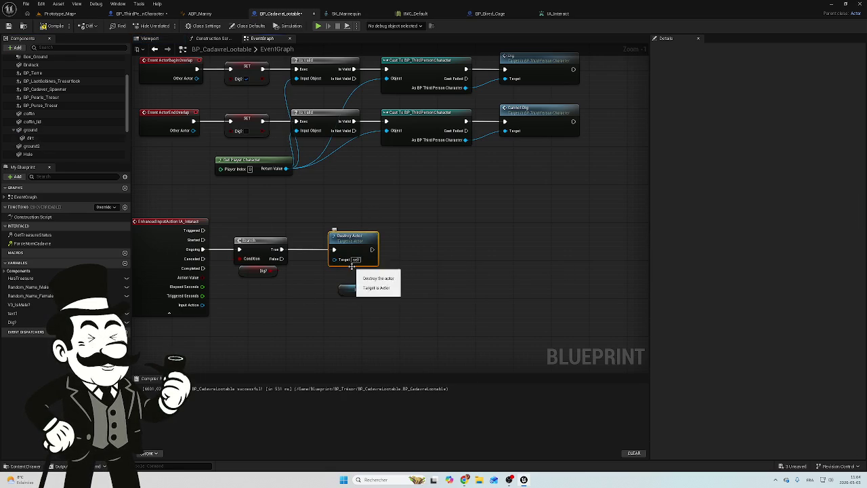
{"action": "key", "text": "Delete"}
Add a Destroy Component node targeting Ground and wire the Branch's True output into it.
{"action": "left_click", "coordinate": [371, 290]}
{"action": "left_click_drag", "start_coordinate": [371, 290], "coordinate": [344, 258]}
{"action": "type", "text": "detr"}
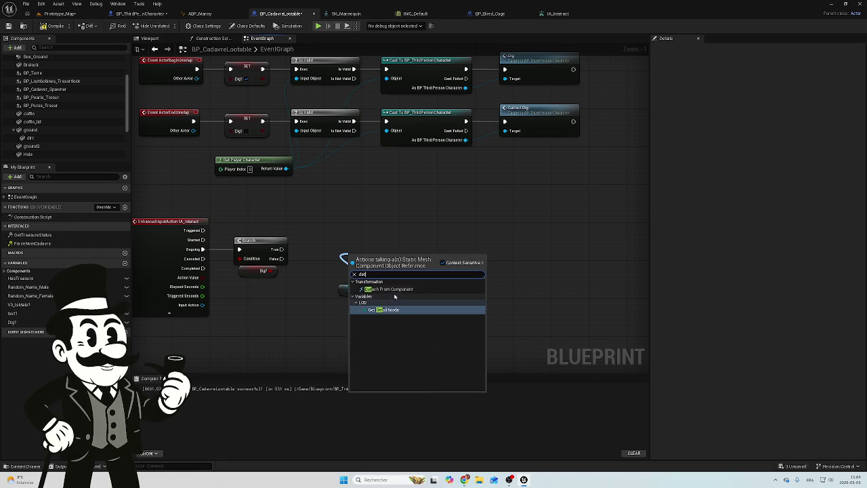
{"action": "key", "text": "BackSpace"}
{"action": "key", "text": "BackSpace"}
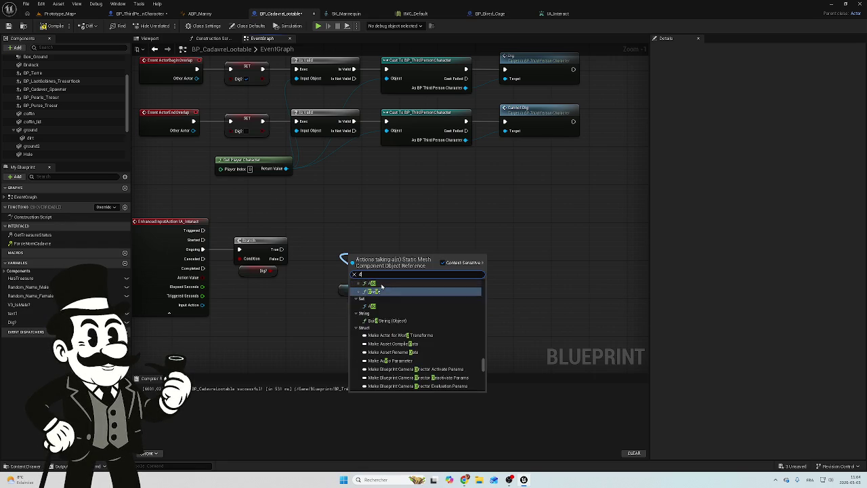
{"action": "type", "text": "est"}
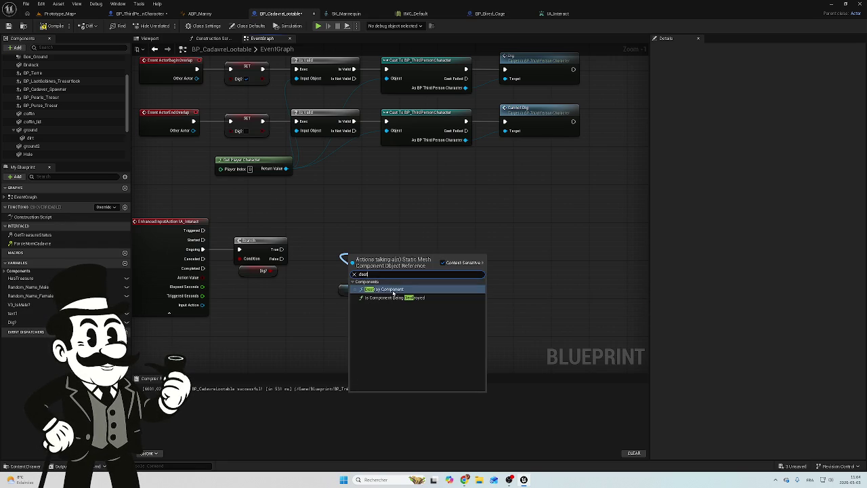
{"action": "left_click", "coordinate": [393, 292]}
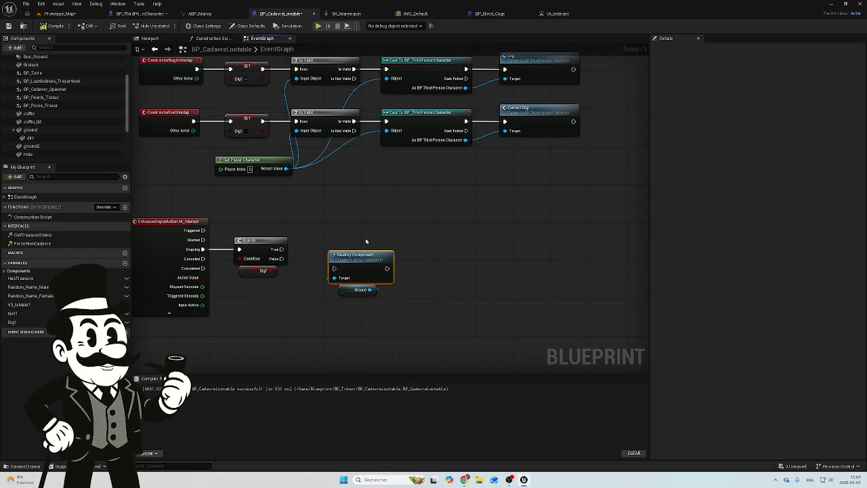
{"action": "left_click_drag", "start_coordinate": [367, 258], "coordinate": [358, 244]}
{"action": "mouse_move", "coordinate": [281, 249]}
{"action": "left_mouse_down"}
{"action": "mouse_move", "coordinate": [301, 259]}
{"action": "mouse_move", "coordinate": [325, 249]}
{"action": "left_mouse_up"}
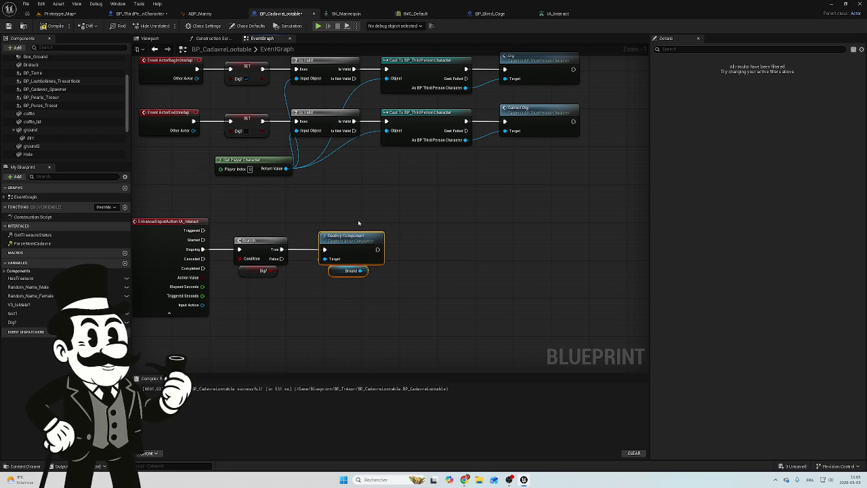
{"action": "mouse_move", "coordinate": [267, 224]}
{"action": "left_mouse_down"}
{"action": "mouse_move", "coordinate": [304, 199]}
{"action": "mouse_move", "coordinate": [288, 283]}
{"action": "left_mouse_up"}
{"action": "left_click", "coordinate": [340, 191]}
{"action": "right_click", "coordinate": [437, 203]}
{"action": "key", "text": "Escape"}
{"action": "left_click_drag", "start_coordinate": [438, 201], "coordinate": [347, 202]}
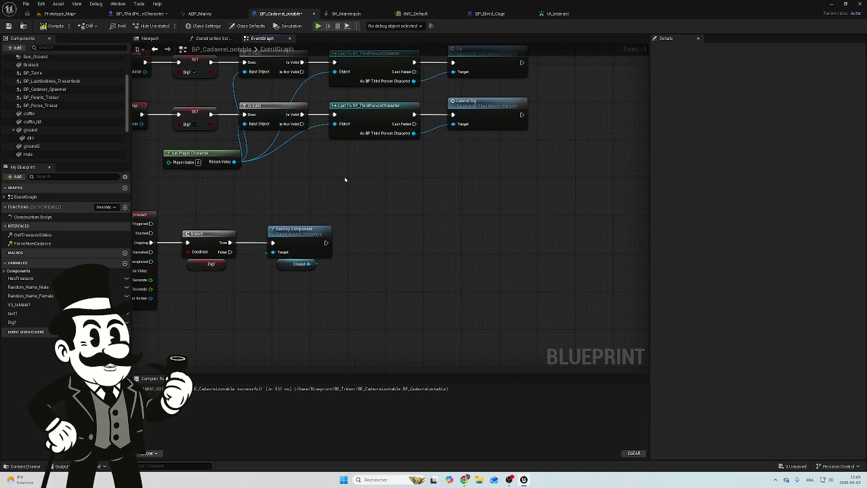
Copy and paste the begin-overlap chain's Is Valid, Cast to BP_ThirdPersonCharacter, Dig and Get Player Character nodes.
{"action": "left_click_drag", "start_coordinate": [344, 180], "coordinate": [327, 195]}
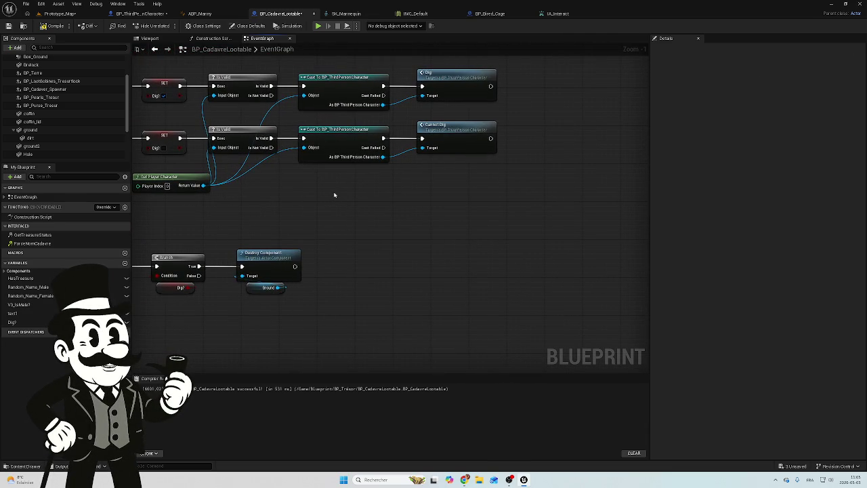
{"action": "left_click_drag", "start_coordinate": [397, 191], "coordinate": [447, 180]}
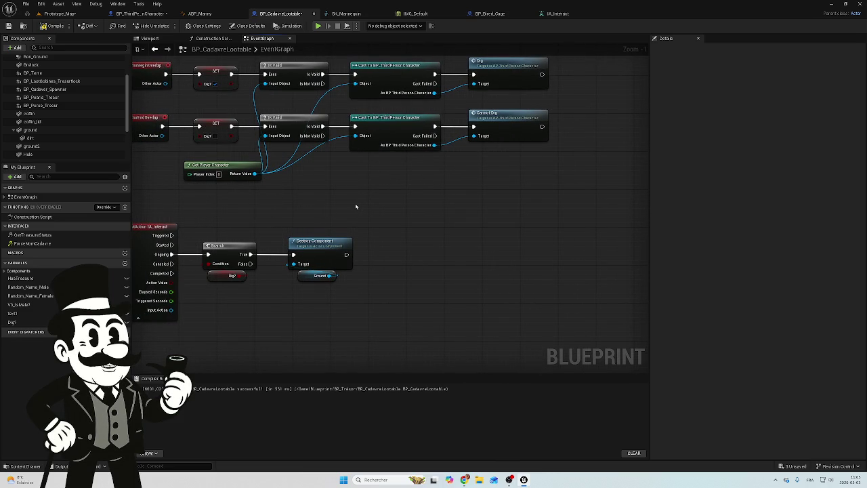
{"action": "mouse_move", "coordinate": [355, 205]}
{"action": "left_mouse_down"}
{"action": "mouse_move", "coordinate": [418, 203]}
{"action": "mouse_move", "coordinate": [373, 217]}
{"action": "left_mouse_up"}
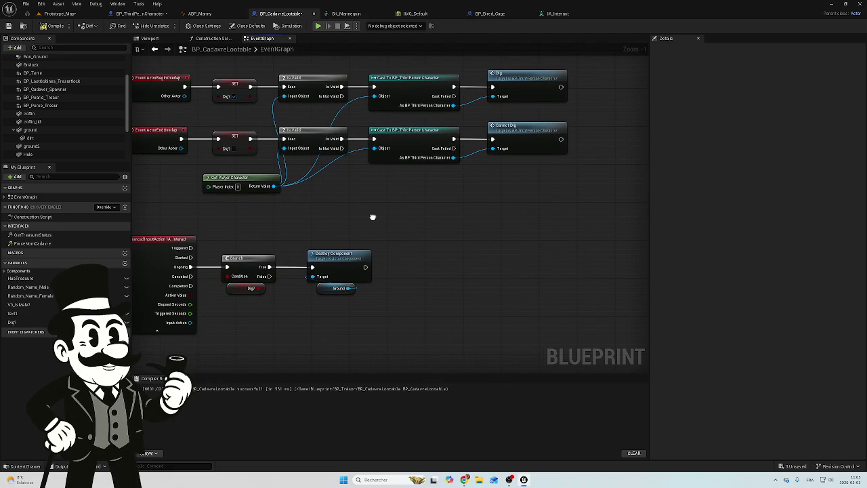
{"action": "scroll", "coordinate": [365, 224], "scroll_direction": "down", "scroll_amount": 2}
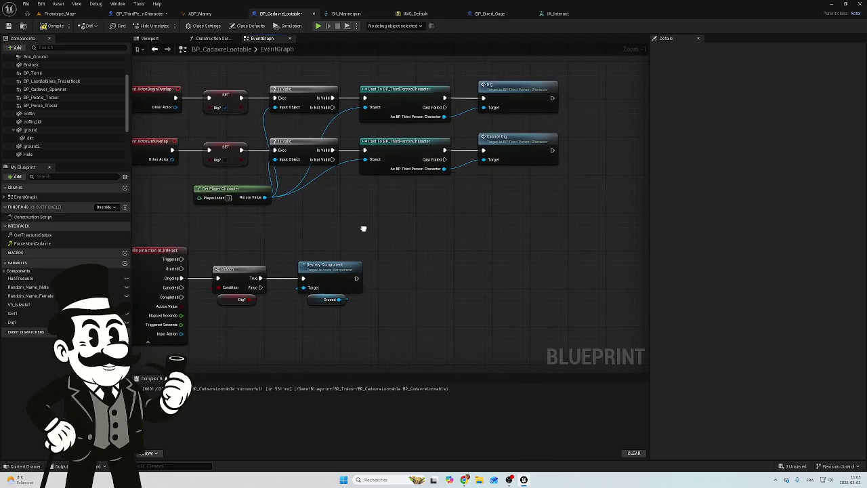
{"action": "mouse_move", "coordinate": [361, 231]}
{"action": "left_mouse_down"}
{"action": "mouse_move", "coordinate": [455, 261]}
{"action": "mouse_move", "coordinate": [433, 273]}
{"action": "mouse_move", "coordinate": [373, 230]}
{"action": "left_mouse_up"}
{"action": "scroll", "coordinate": [373, 231], "scroll_direction": "down", "scroll_amount": 4}
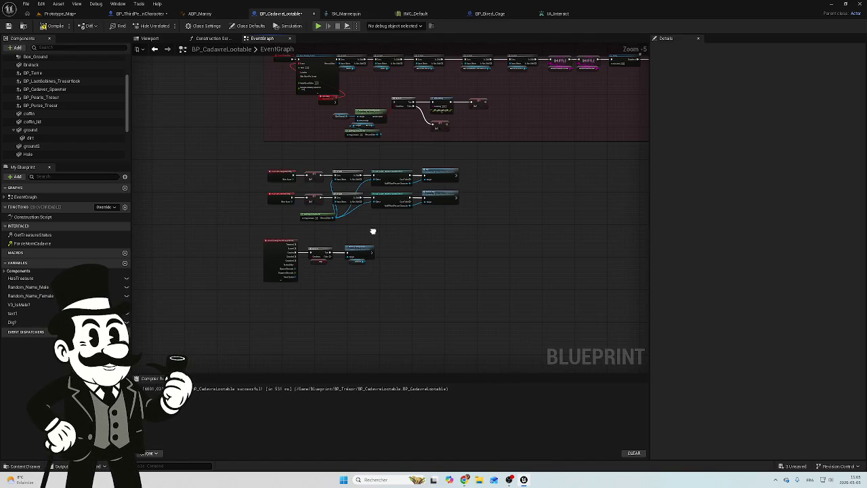
{"action": "scroll", "coordinate": [372, 232], "scroll_direction": "up", "scroll_amount": 4}
{"action": "mouse_move", "coordinate": [513, 82]}
{"action": "left_mouse_down"}
{"action": "mouse_move", "coordinate": [368, 135]}
{"action": "mouse_move", "coordinate": [322, 140]}
{"action": "left_mouse_up"}
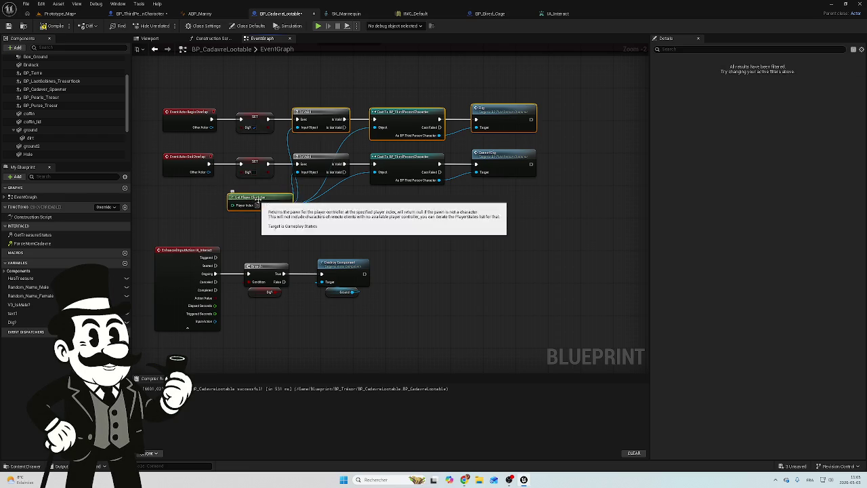
{"action": "key", "text": "ctrl+c"}
{"action": "key", "text": "ctrl+v"}
Place the pasted Is Valid, cast and Dig nodes after Destroy Component, Get Player Character beside Is Valid.
{"action": "mouse_move", "coordinate": [401, 242]}
{"action": "left_mouse_down"}
{"action": "mouse_move", "coordinate": [414, 275]}
{"action": "mouse_move", "coordinate": [376, 275]}
{"action": "mouse_move", "coordinate": [386, 274]}
{"action": "left_mouse_up"}
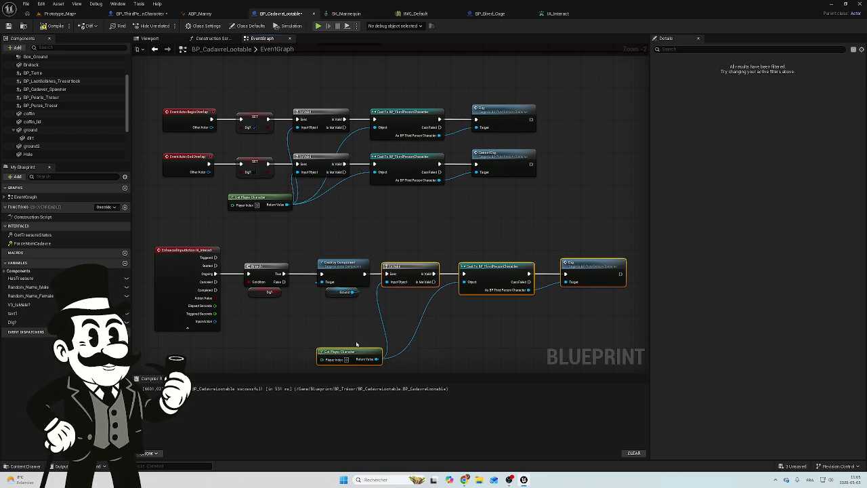
{"action": "mouse_move", "coordinate": [347, 353]}
{"action": "left_mouse_down"}
{"action": "mouse_move", "coordinate": [405, 296]}
{"action": "mouse_move", "coordinate": [410, 321]}
{"action": "left_mouse_up"}
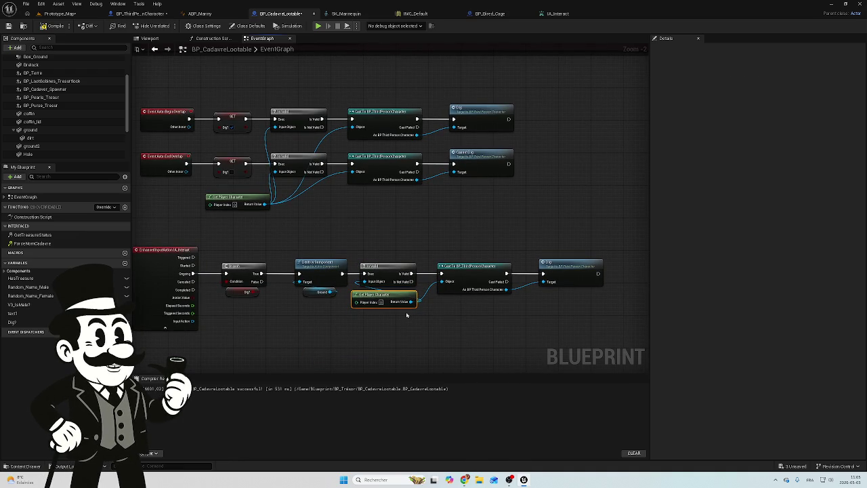
{"action": "scroll", "coordinate": [406, 315], "scroll_direction": "up", "scroll_amount": 2}
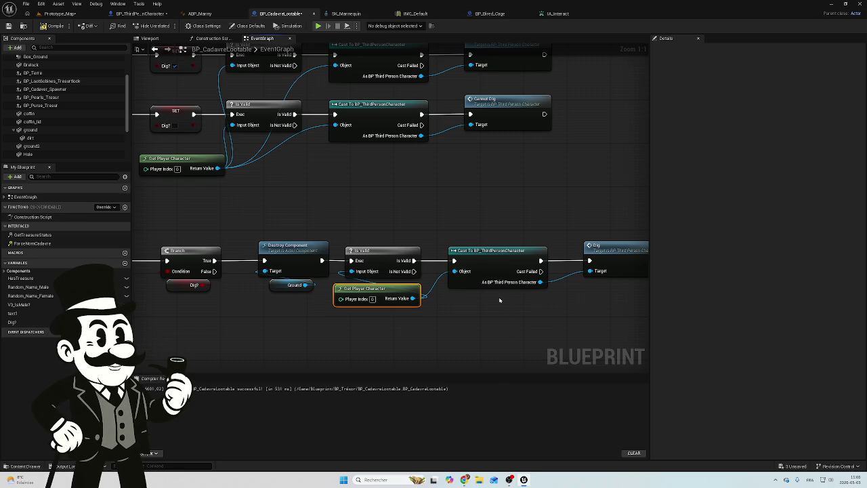
{"action": "mouse_move", "coordinate": [437, 313]}
{"action": "left_mouse_down"}
{"action": "mouse_move", "coordinate": [434, 304]}
{"action": "mouse_move", "coordinate": [393, 303]}
{"action": "mouse_move", "coordinate": [573, 296]}
{"action": "mouse_move", "coordinate": [341, 293]}
{"action": "mouse_move", "coordinate": [474, 264]}
{"action": "left_mouse_up"}
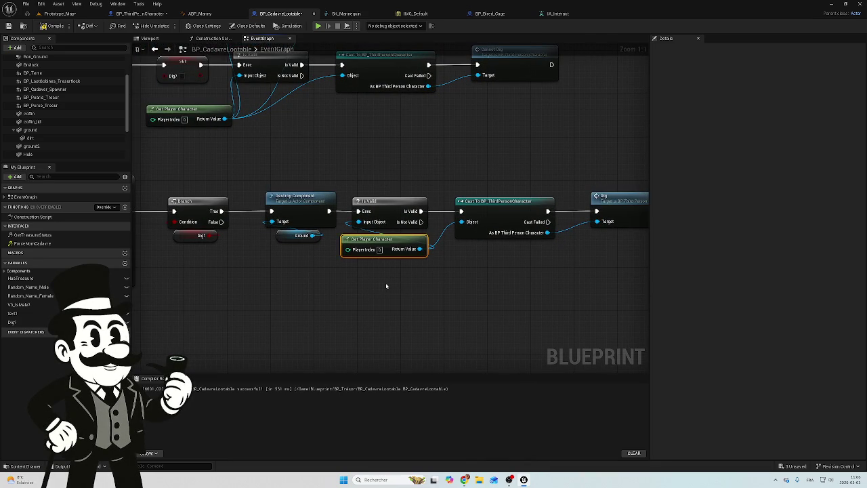
{"action": "mouse_move", "coordinate": [466, 273]}
{"action": "left_mouse_down"}
{"action": "mouse_move", "coordinate": [340, 269]}
{"action": "mouse_move", "coordinate": [434, 254]}
{"action": "left_mouse_up"}
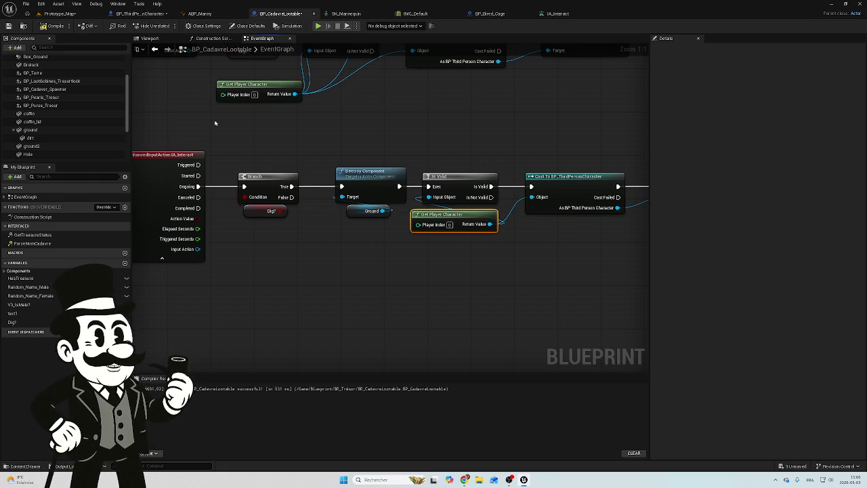
{"action": "scroll", "coordinate": [60, 93], "scroll_direction": "up", "scroll_amount": 2}
Select the BP_Terre component, locate its class in the Content Browser, and open the BP_Terre Blueprint.
{"action": "left_click", "coordinate": [41, 95]}
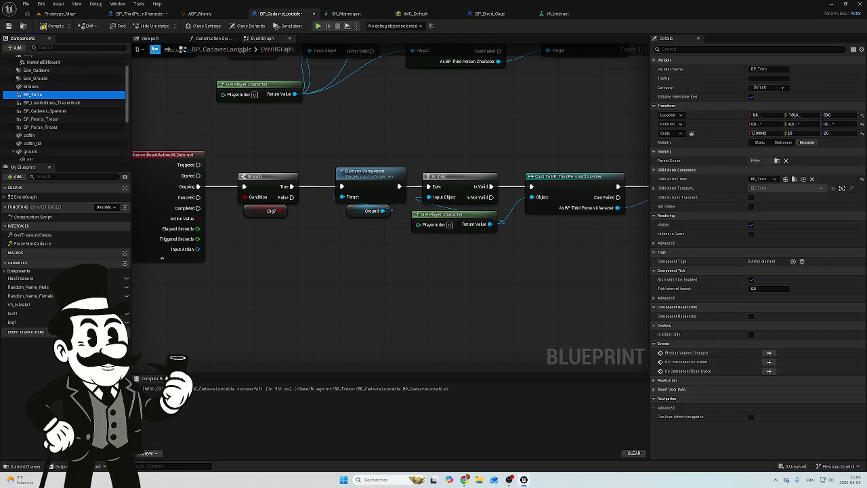
{"action": "left_click", "coordinate": [150, 38]}
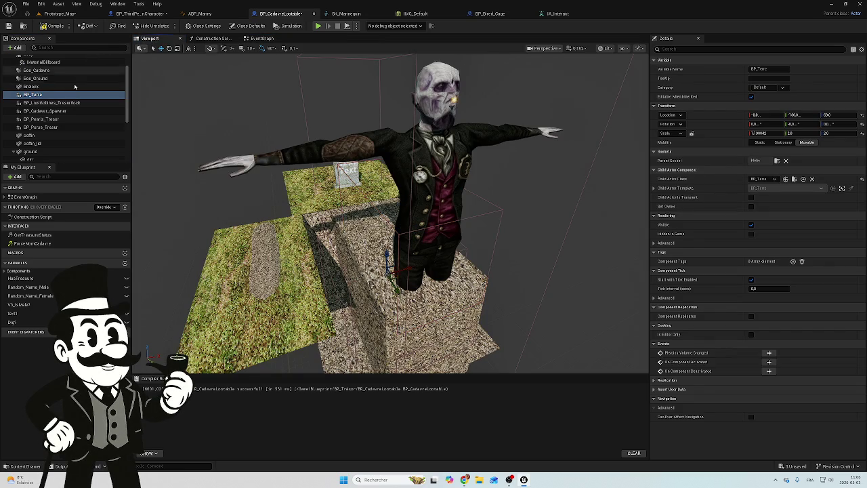
{"action": "left_click", "coordinate": [35, 95]}
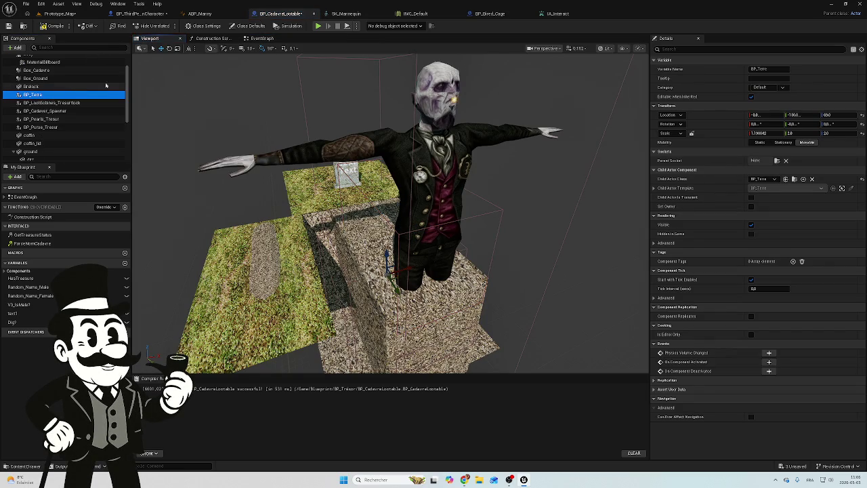
{"action": "left_click", "coordinate": [794, 179]}
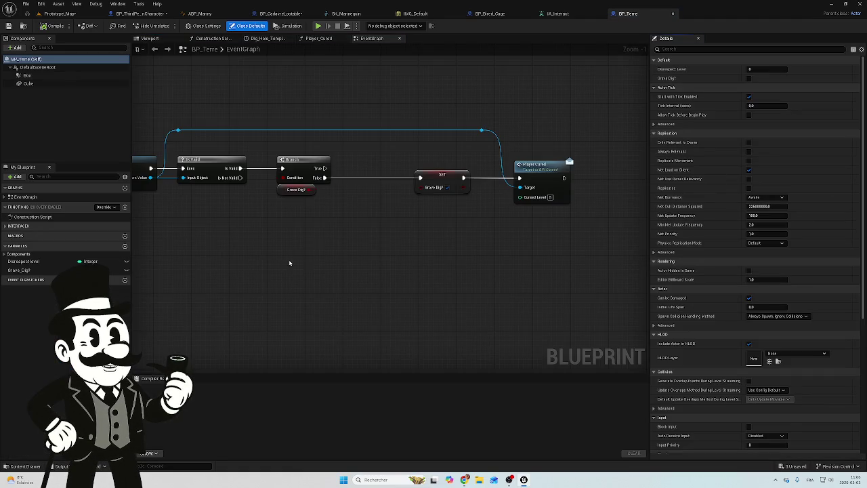
{"action": "scroll", "coordinate": [404, 246], "scroll_direction": "down", "scroll_amount": 5}
{"action": "left_click_drag", "start_coordinate": [410, 247], "coordinate": [483, 250]}
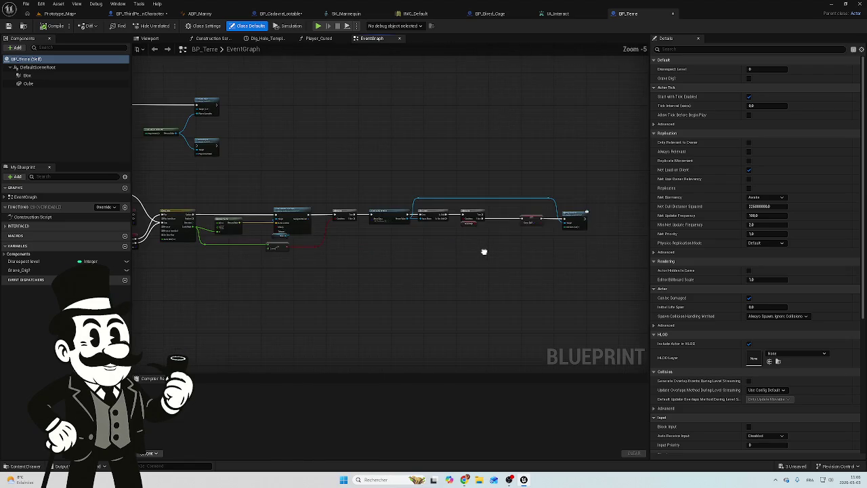
Open BP_Terre's Dig_Hole timeline, whose Earth Hight curve falls from 0 to -64 over 6 seconds.
{"action": "scroll", "coordinate": [384, 190], "scroll_direction": "up", "scroll_amount": 4}
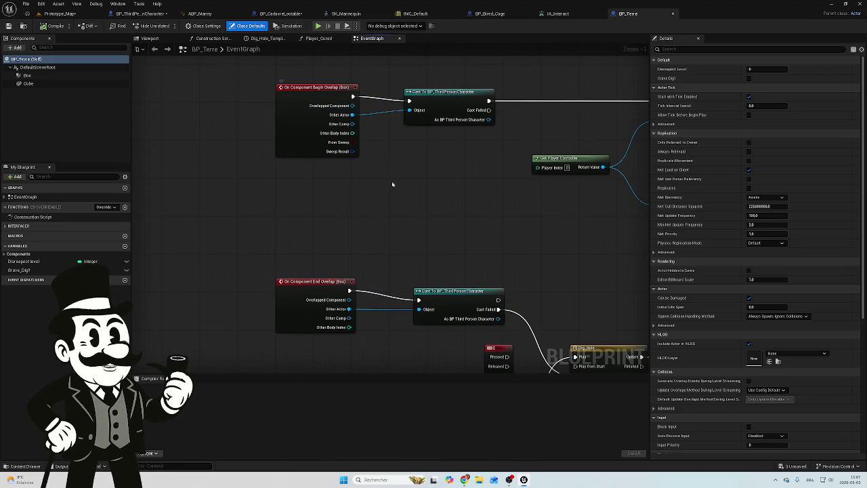
{"action": "left_click_drag", "start_coordinate": [360, 185], "coordinate": [251, 187]}
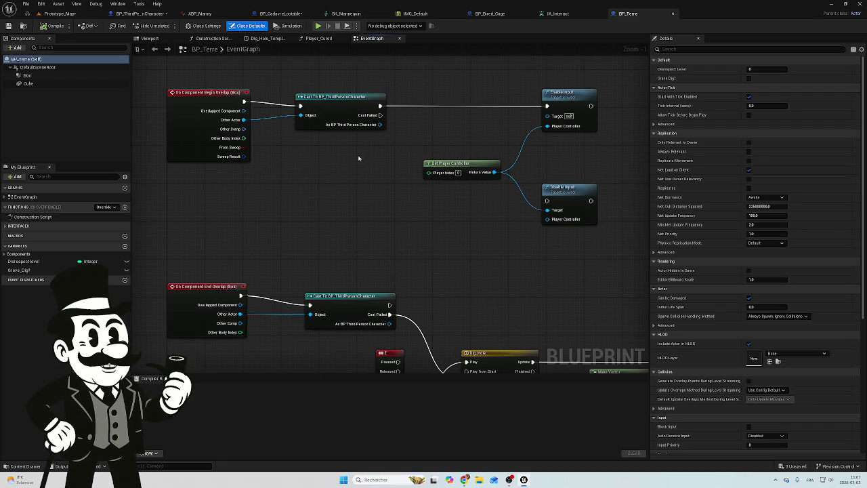
{"action": "scroll", "coordinate": [352, 163], "scroll_direction": "down", "scroll_amount": 2}
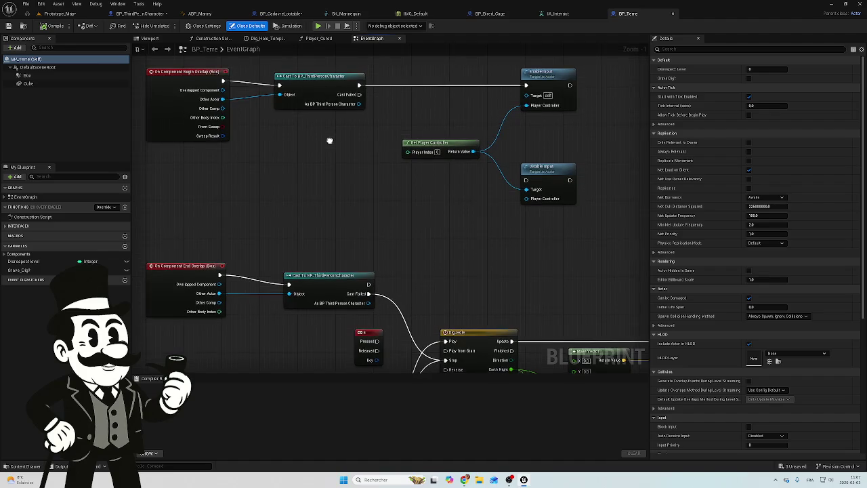
{"action": "mouse_move", "coordinate": [321, 143]}
{"action": "left_mouse_down"}
{"action": "mouse_move", "coordinate": [298, 133]}
{"action": "mouse_move", "coordinate": [277, 107]}
{"action": "left_mouse_up"}
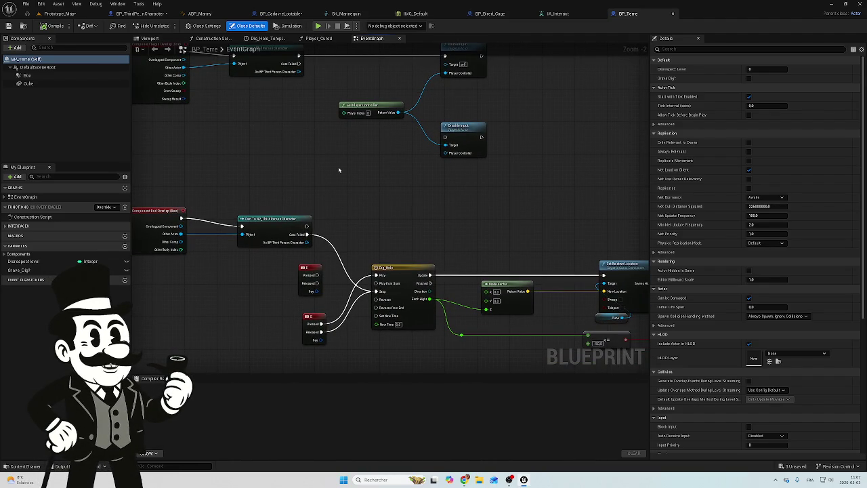
{"action": "double_click", "coordinate": [391, 268]}
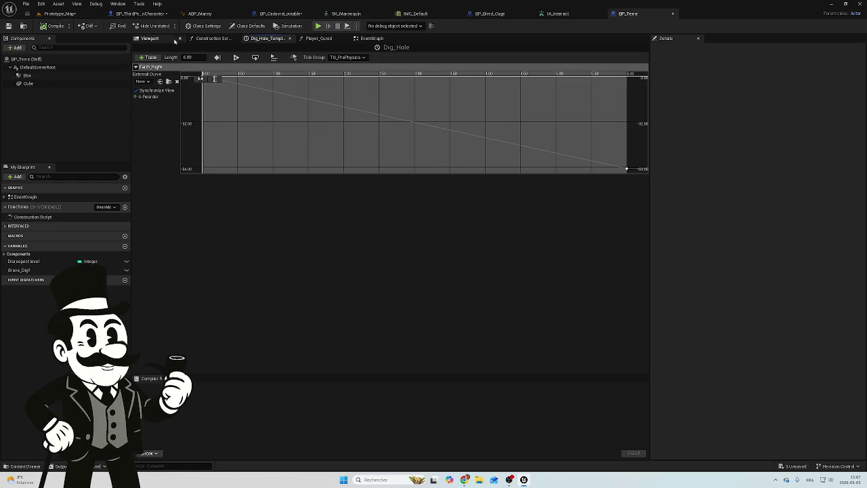
Browse BP_Terre's Viewport, Construction Script, Dig_Hole and Player_Cured tabs, then close the EventGraph.
{"action": "left_click", "coordinate": [151, 38]}
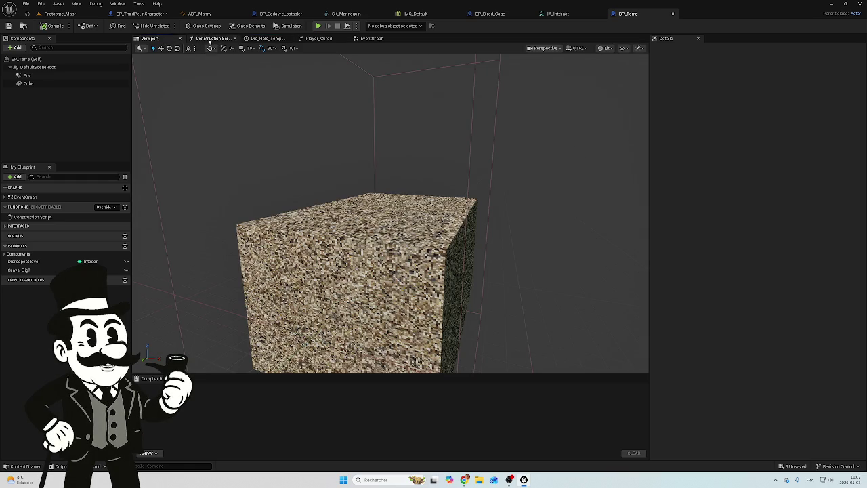
{"action": "left_click", "coordinate": [210, 38]}
{"action": "left_click", "coordinate": [267, 39]}
{"action": "left_click", "coordinate": [151, 39]}
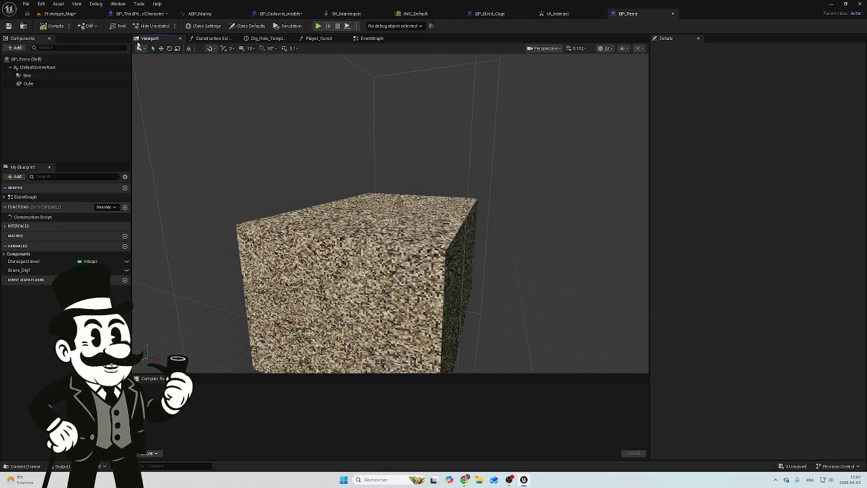
{"action": "left_click", "coordinate": [224, 39]}
{"action": "left_click", "coordinate": [267, 39]}
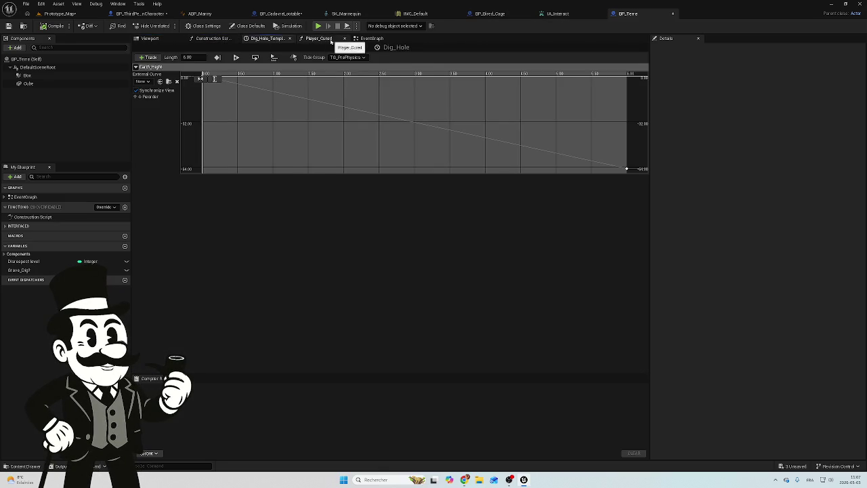
{"action": "left_click", "coordinate": [335, 39]}
{"action": "left_click", "coordinate": [400, 38]}
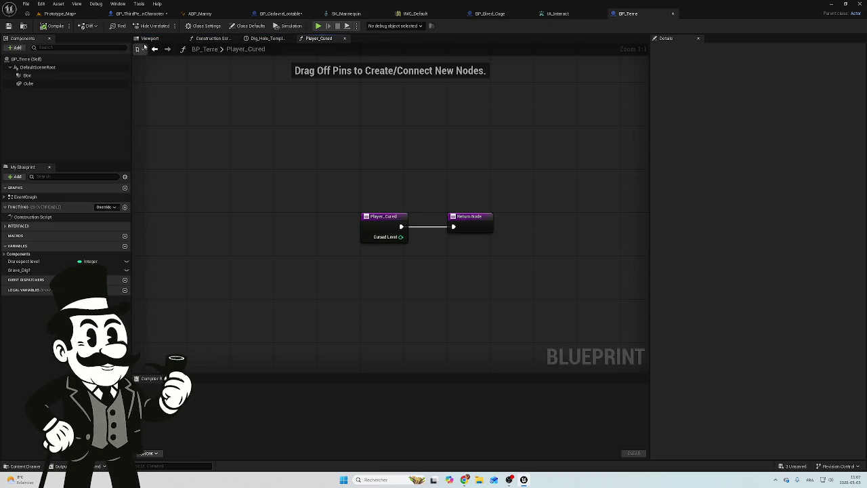
Reopen the EventGraph from My Blueprint and frame the Branch, SET Grave Dig? and Player Cured nodes.
{"action": "left_click", "coordinate": [150, 38]}
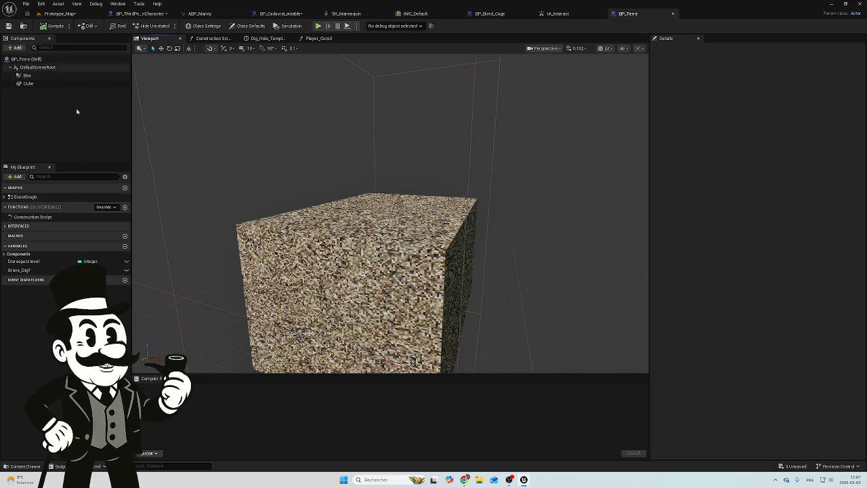
{"action": "double_click", "coordinate": [25, 196]}
{"action": "scroll", "coordinate": [453, 294], "scroll_direction": "up", "scroll_amount": 5}
{"action": "mouse_move", "coordinate": [453, 294]}
{"action": "left_mouse_down"}
{"action": "mouse_move", "coordinate": [426, 296]}
{"action": "mouse_move", "coordinate": [467, 259]}
{"action": "mouse_move", "coordinate": [298, 230]}
{"action": "left_mouse_up"}
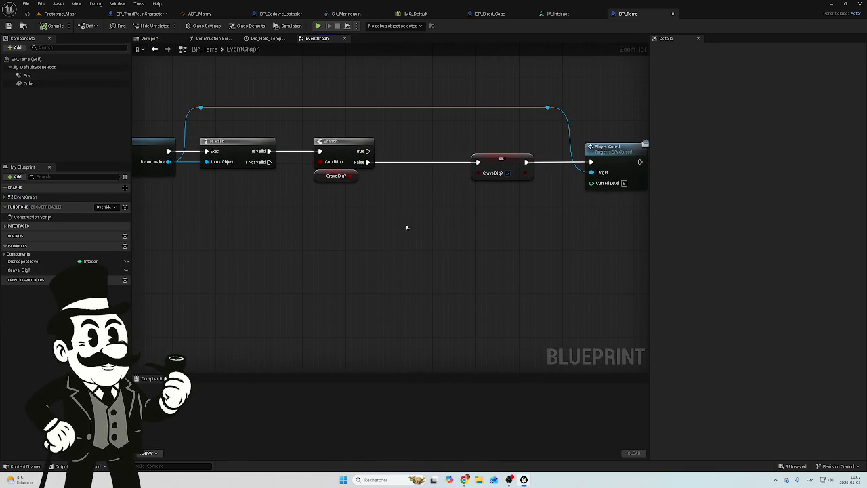
Pan BP_Terre's graph to show Dig_Hole's Earth Hight feeding Make Vector, then select the Cube component.
{"action": "left_click_drag", "start_coordinate": [394, 224], "coordinate": [354, 221]}
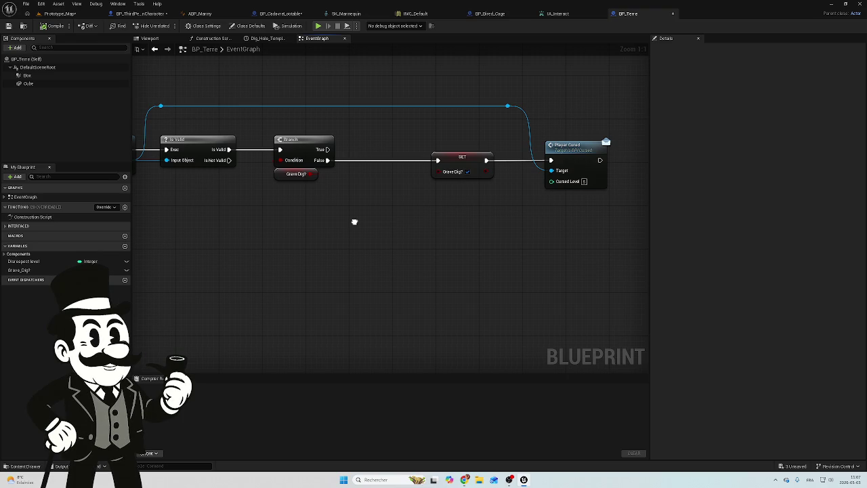
{"action": "mouse_move", "coordinate": [344, 211]}
{"action": "left_mouse_down"}
{"action": "mouse_move", "coordinate": [470, 201]}
{"action": "mouse_move", "coordinate": [490, 209]}
{"action": "mouse_move", "coordinate": [314, 228]}
{"action": "mouse_move", "coordinate": [277, 198]}
{"action": "mouse_move", "coordinate": [292, 221]}
{"action": "mouse_move", "coordinate": [351, 228]}
{"action": "left_mouse_up"}
{"action": "scroll", "coordinate": [352, 228], "scroll_direction": "down", "scroll_amount": 4}
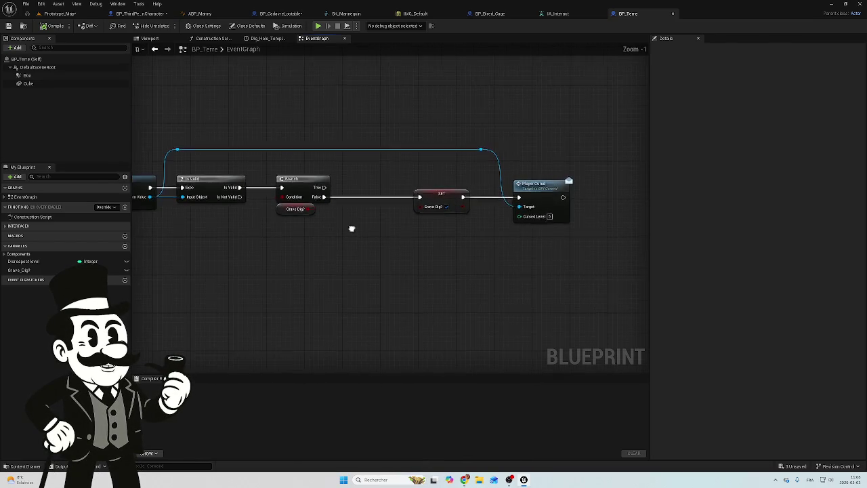
{"action": "scroll", "coordinate": [241, 231], "scroll_direction": "up", "scroll_amount": 4}
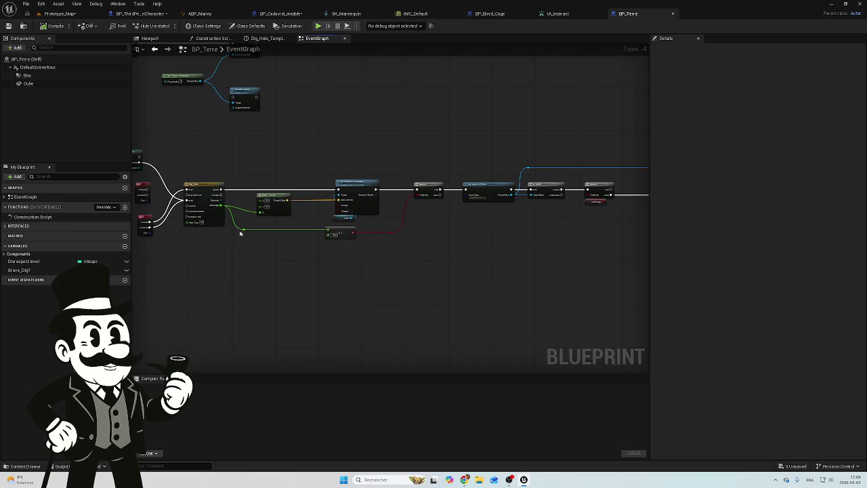
{"action": "mouse_move", "coordinate": [313, 248]}
{"action": "left_mouse_down"}
{"action": "mouse_move", "coordinate": [382, 249]}
{"action": "mouse_move", "coordinate": [392, 280]}
{"action": "left_mouse_up"}
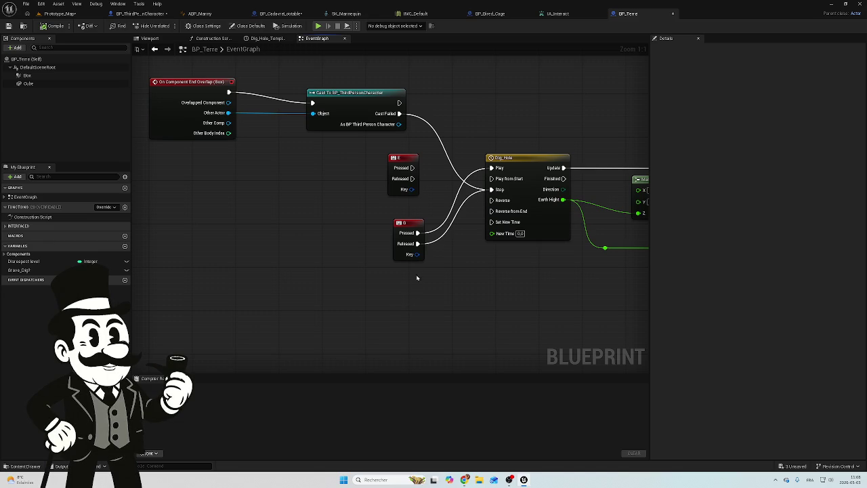
{"action": "left_click_drag", "start_coordinate": [446, 266], "coordinate": [384, 262]}
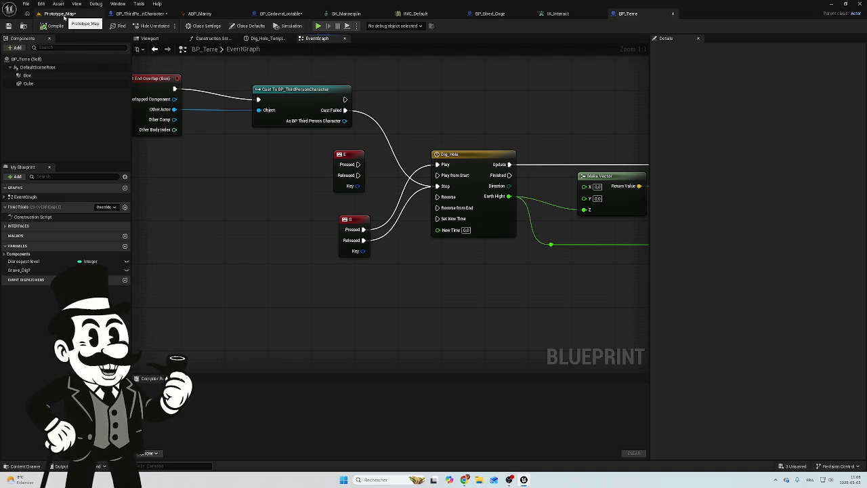
{"action": "left_click", "coordinate": [46, 84]}
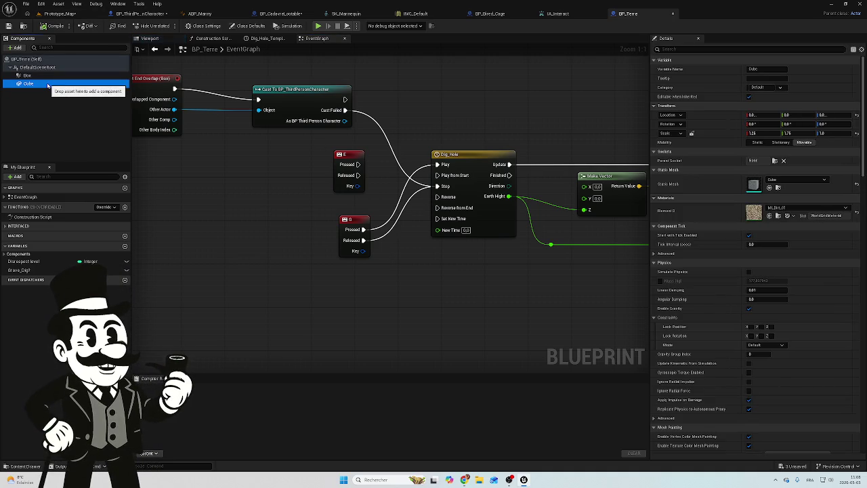
{"action": "left_click", "coordinate": [45, 77]}
{"action": "left_click", "coordinate": [42, 84]}
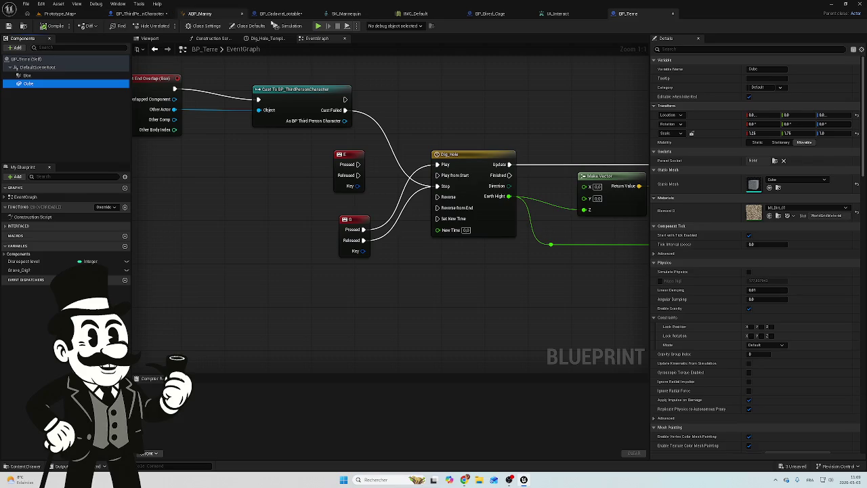
{"action": "left_click", "coordinate": [281, 14]}
Add a Static Mesh component to BP_CadavreLootable and name it Terre.
{"action": "scroll", "coordinate": [390, 214], "scroll_direction": "up", "scroll_amount": 5}
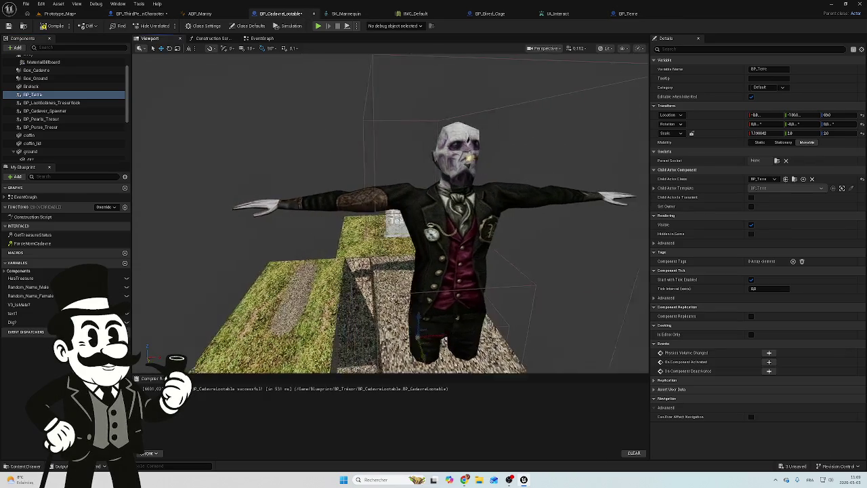
{"action": "scroll", "coordinate": [391, 214], "scroll_direction": "up", "scroll_amount": 3}
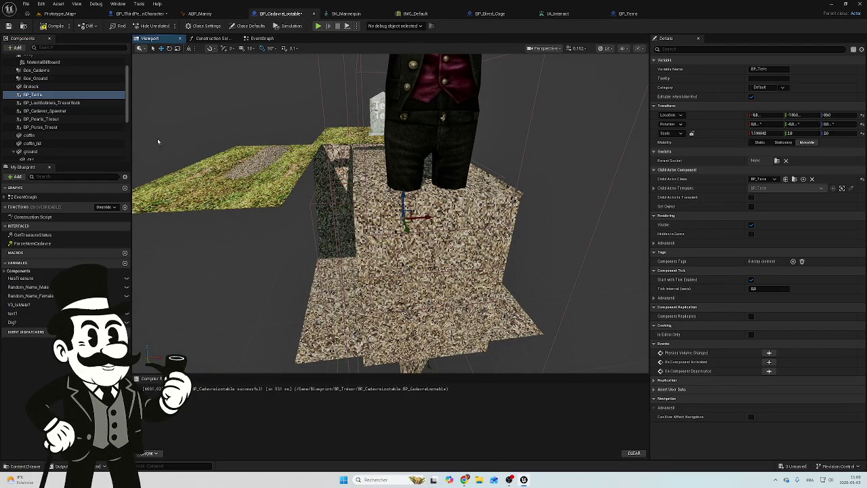
{"action": "left_click", "coordinate": [15, 47]}
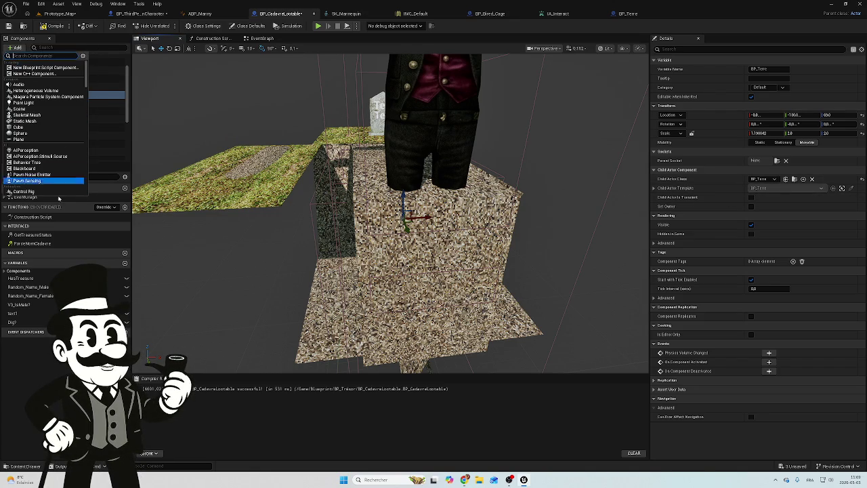
{"action": "type", "text": "m"}
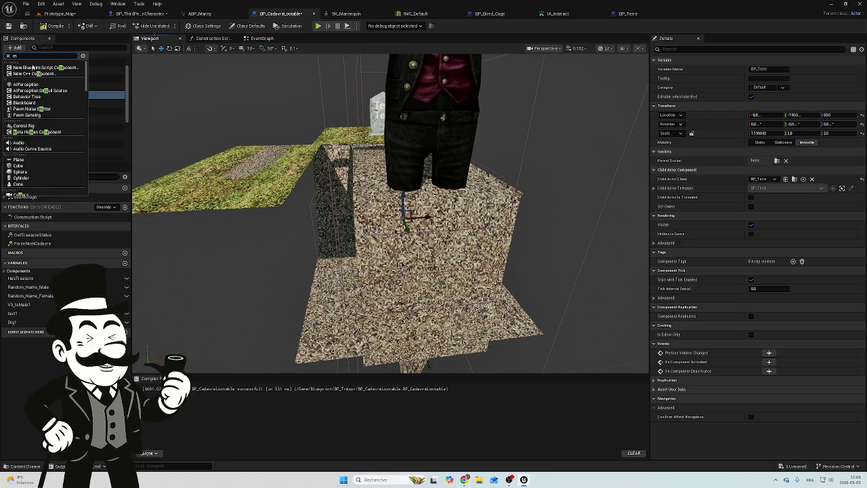
{"action": "type", "text": "esh"}
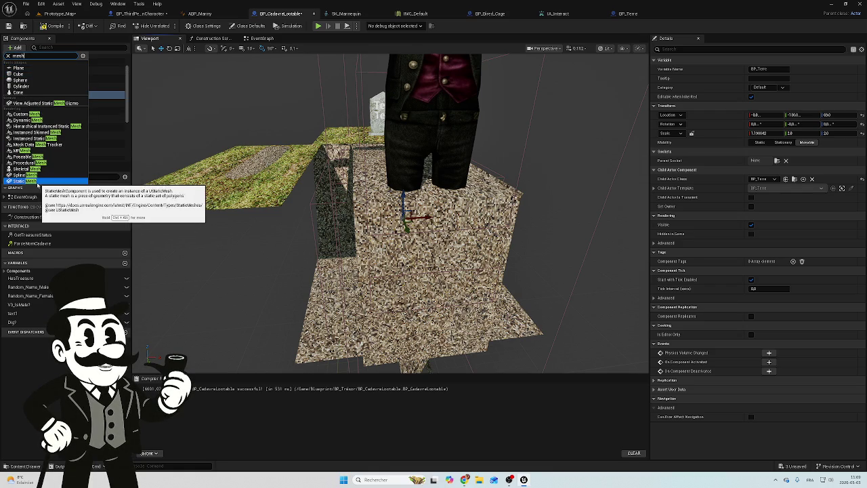
{"action": "left_click", "coordinate": [39, 182]}
{"action": "type", "text": "Terr"}
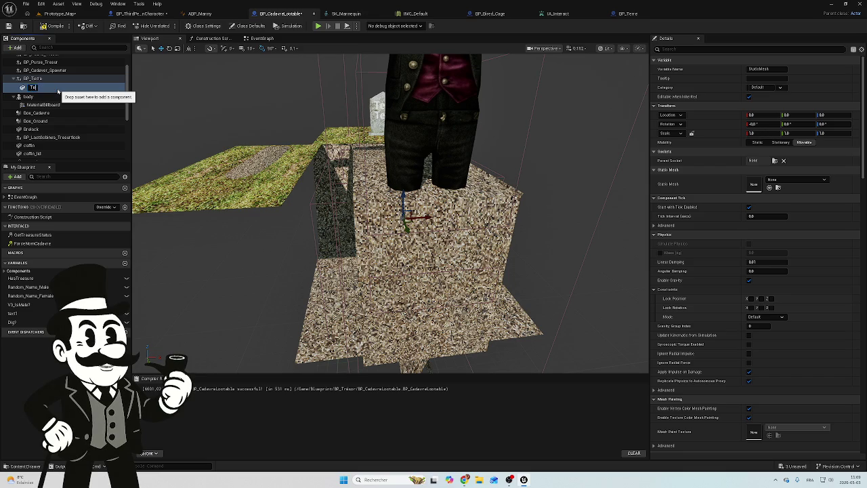
{"action": "type", "text": "e"}
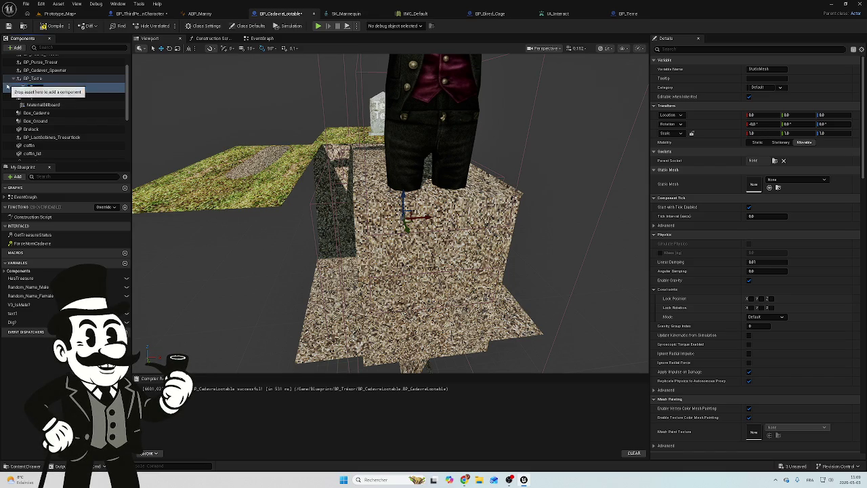
{"action": "key", "text": "Return"}
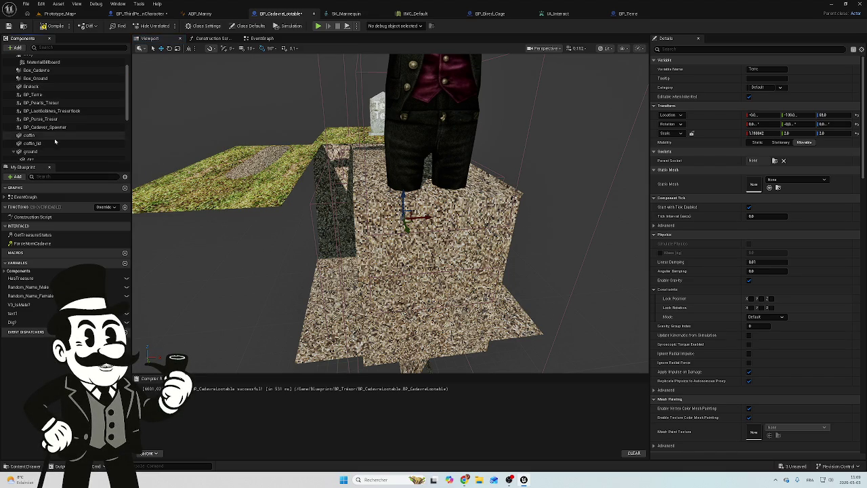
Check the BP_Terre child actor, then select the new Terre component and bring up its mesh list.
{"action": "scroll", "coordinate": [59, 142], "scroll_direction": "up", "scroll_amount": 3}
{"action": "scroll", "coordinate": [57, 152], "scroll_direction": "down", "scroll_amount": 5}
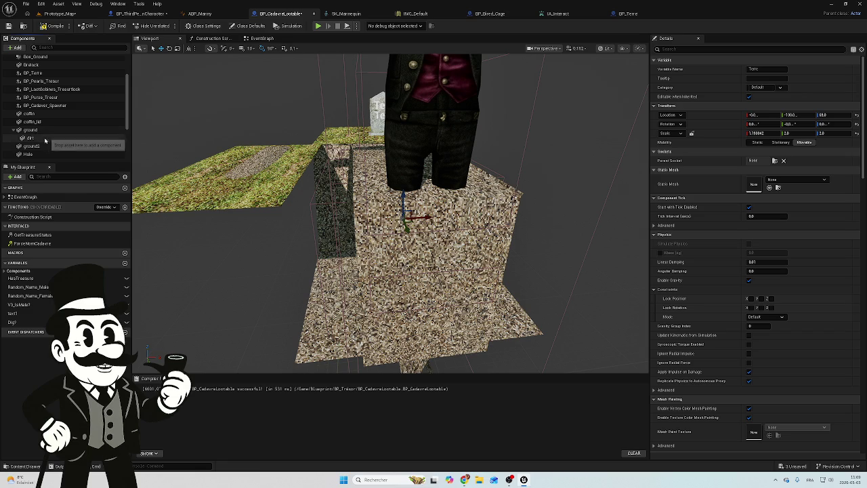
{"action": "scroll", "coordinate": [58, 122], "scroll_direction": "up", "scroll_amount": 3}
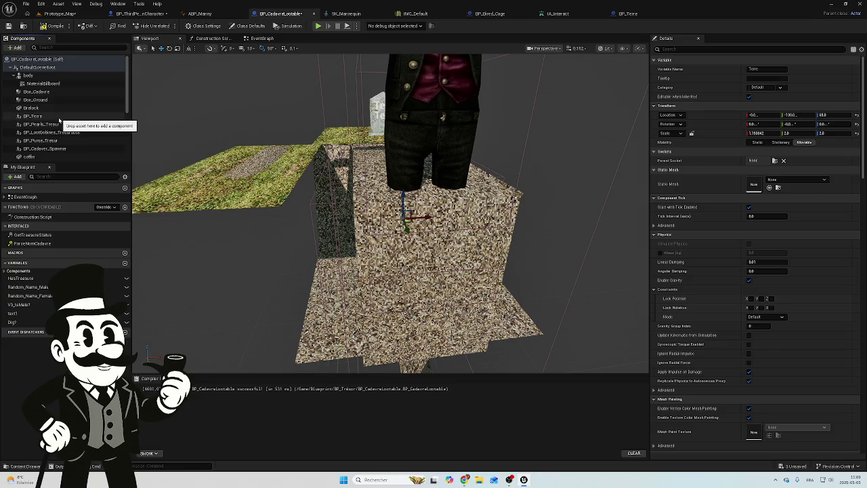
{"action": "left_click", "coordinate": [59, 118]}
{"action": "scroll", "coordinate": [58, 153], "scroll_direction": "down", "scroll_amount": 5}
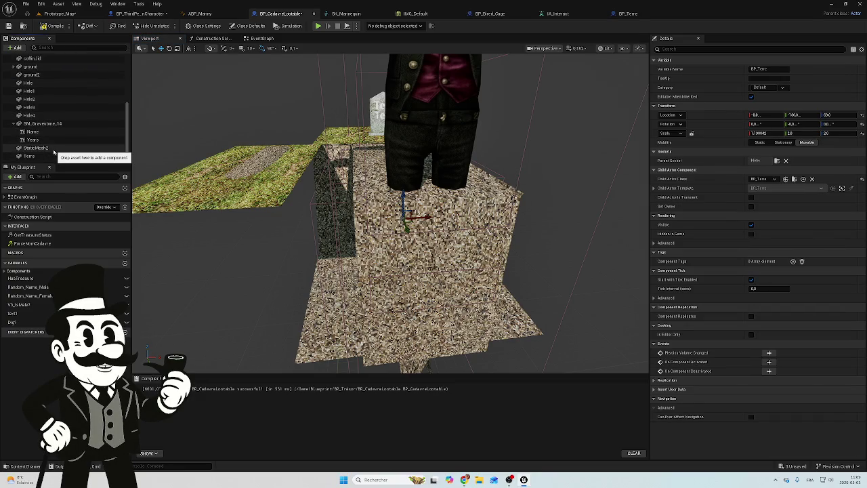
{"action": "left_click", "coordinate": [49, 156]}
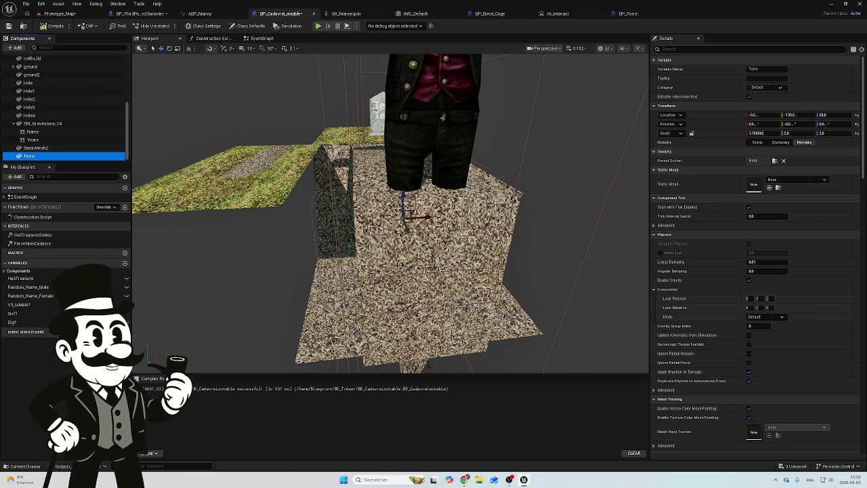
{"action": "left_click", "coordinate": [777, 182]}
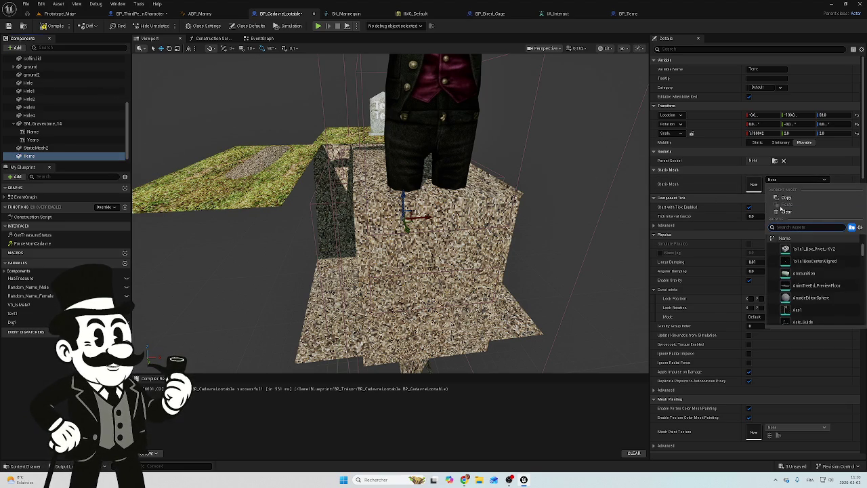
Give Terre the Cube mesh and move it left along X beside the grave's dirt block.
{"action": "type", "text": "cube"}
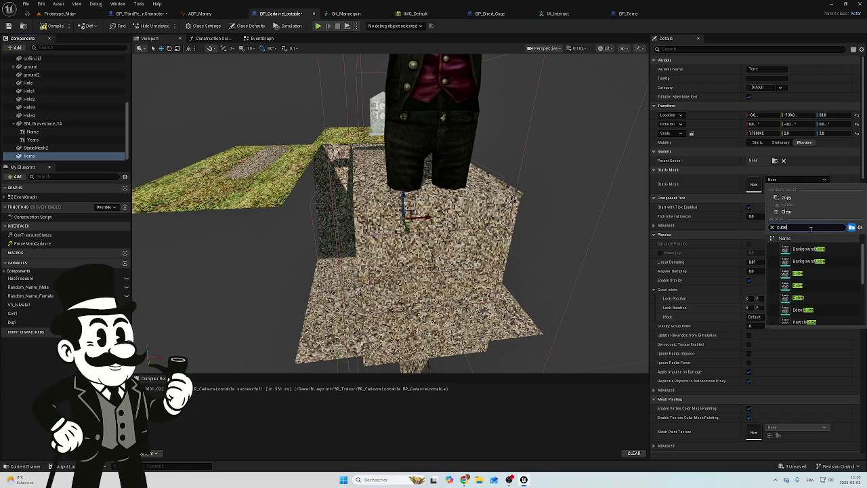
{"action": "left_click", "coordinate": [813, 277]}
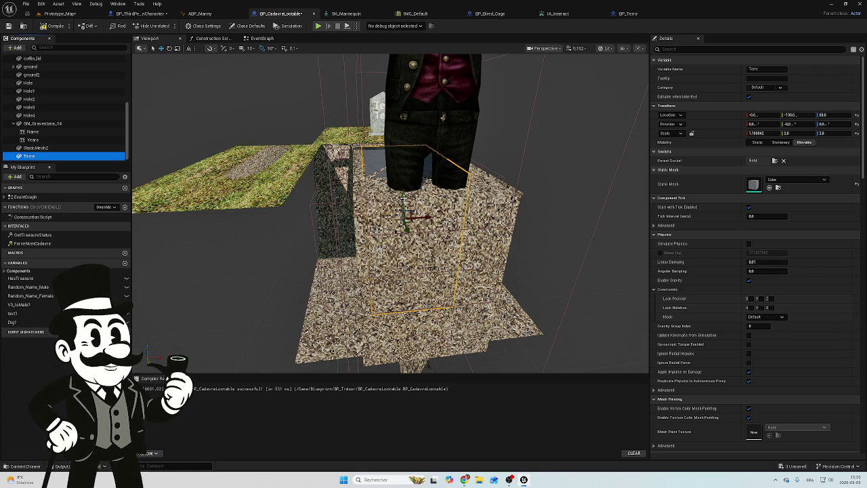
{"action": "mouse_move", "coordinate": [428, 220]}
{"action": "left_mouse_down"}
{"action": "mouse_move", "coordinate": [293, 216]}
{"action": "mouse_move", "coordinate": [346, 218]}
{"action": "mouse_move", "coordinate": [317, 244]}
{"action": "mouse_move", "coordinate": [334, 289]}
{"action": "mouse_move", "coordinate": [268, 256]}
{"action": "left_mouse_up"}
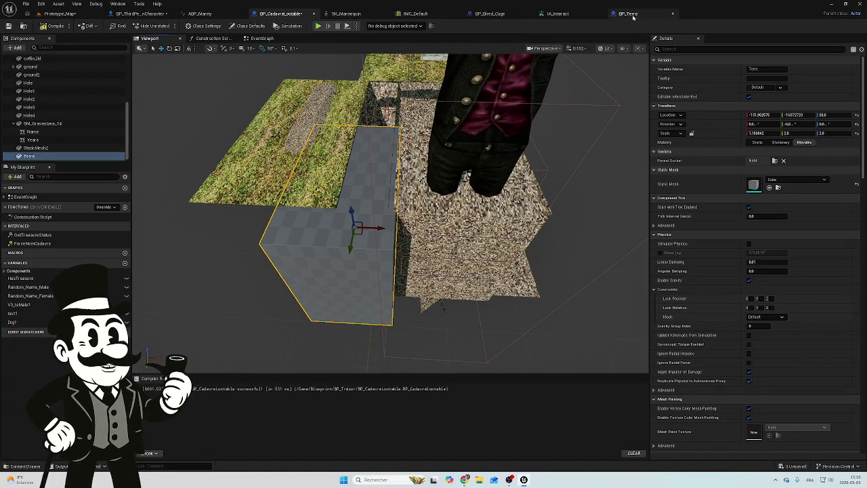
Match Terre's scale to BP_Terre's dirt cube: 1.25 × 1.75 × 1.0.
{"action": "left_click", "coordinate": [628, 14]}
{"action": "left_click", "coordinate": [154, 38]}
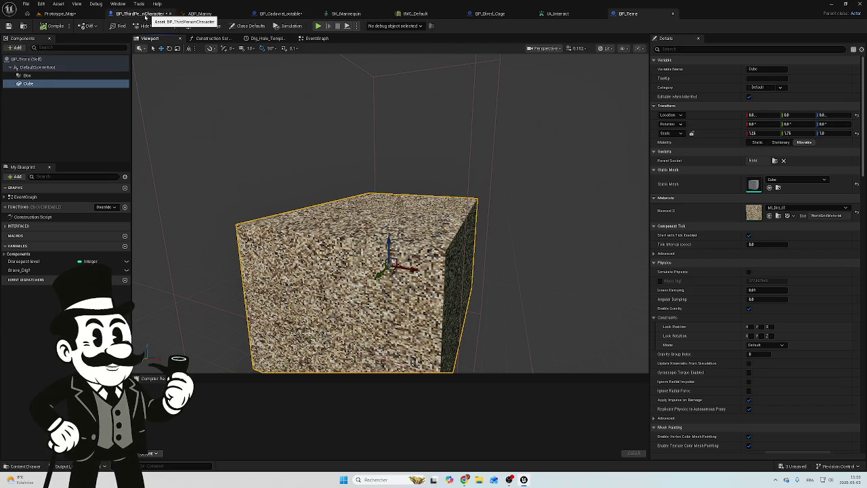
{"action": "left_click", "coordinate": [146, 15]}
{"action": "left_click", "coordinate": [280, 14]}
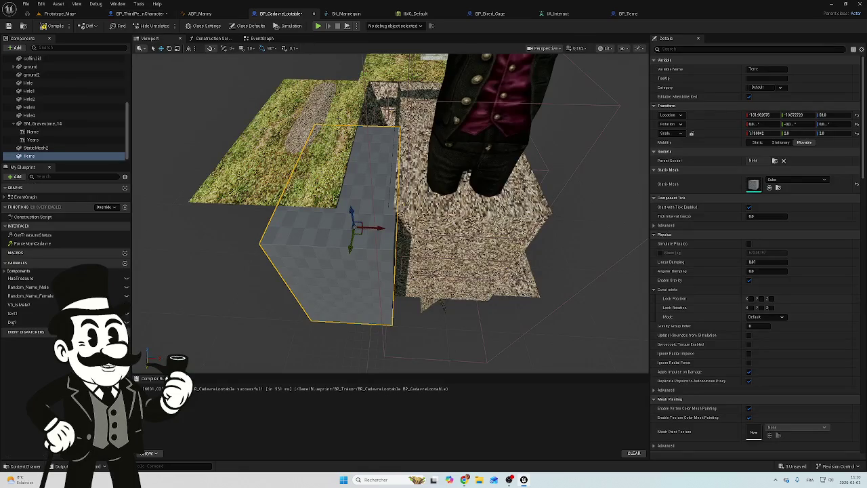
{"action": "left_click", "coordinate": [759, 133]}
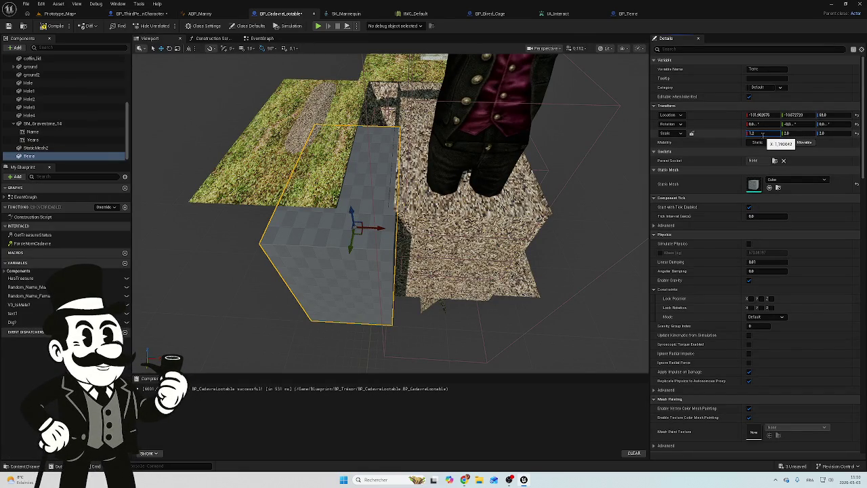
{"action": "type", "text": "1.25"}
{"action": "left_click", "coordinate": [794, 133]}
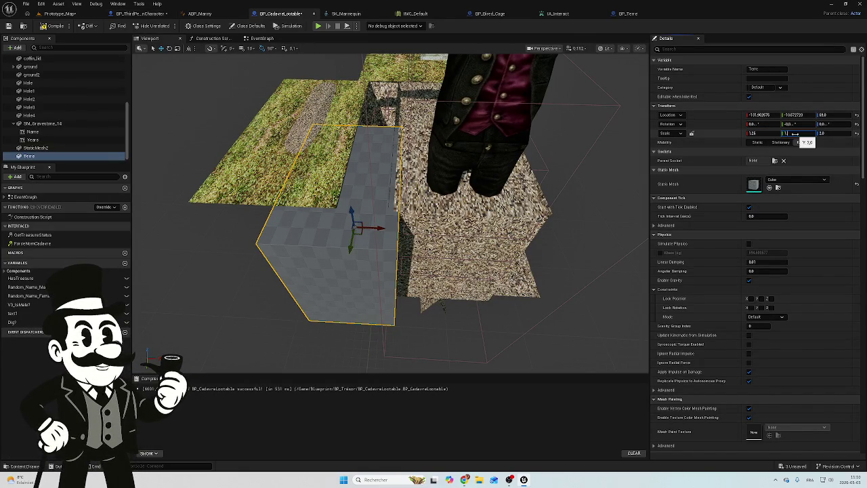
{"action": "type", "text": "5"}
{"action": "key", "text": "Tab"}
{"action": "type", "text": "1"}
{"action": "key", "text": "Return"}
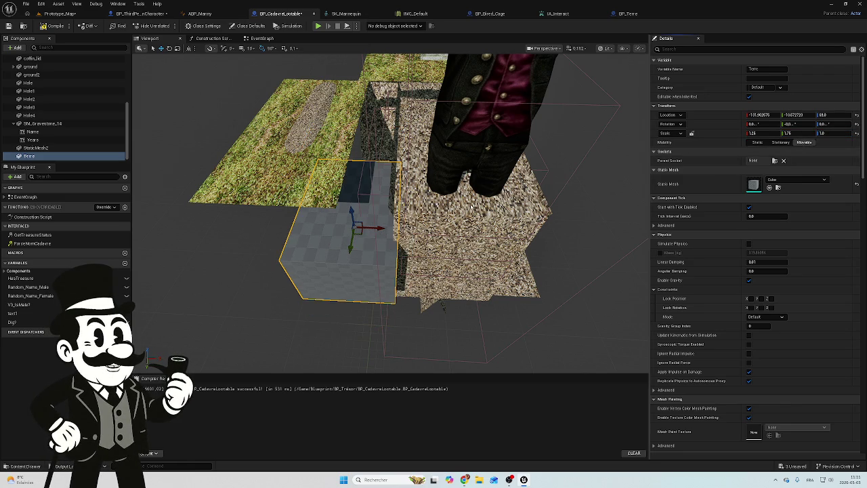
Lift the Terre cube up along Z over the grave pit.
{"action": "scroll", "coordinate": [390, 213], "scroll_direction": "up", "scroll_amount": 5}
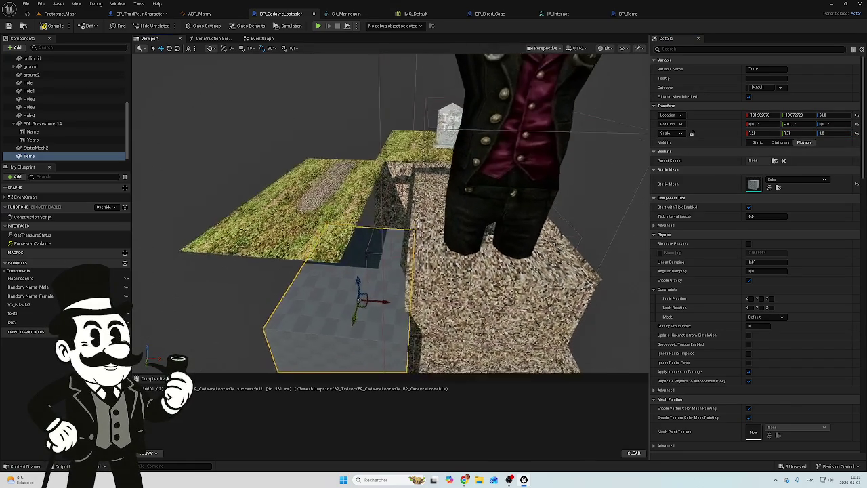
{"action": "scroll", "coordinate": [390, 213], "scroll_direction": "down", "scroll_amount": 10}
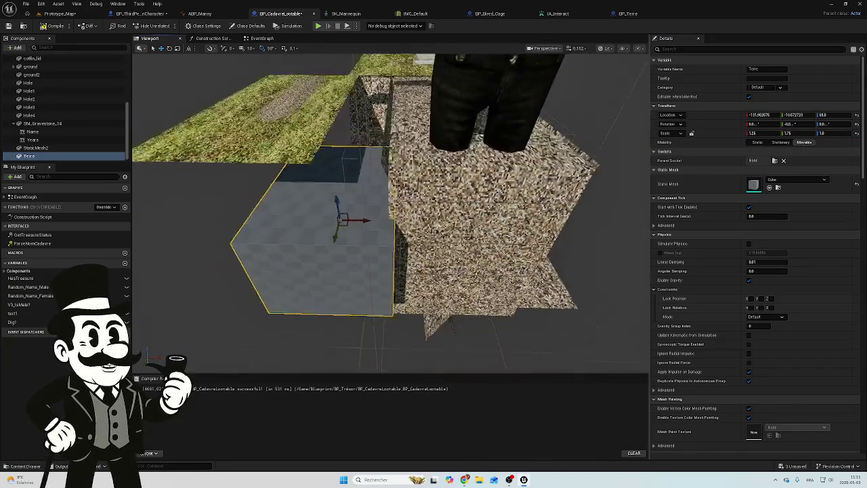
{"action": "scroll", "coordinate": [390, 213], "scroll_direction": "down", "scroll_amount": 1}
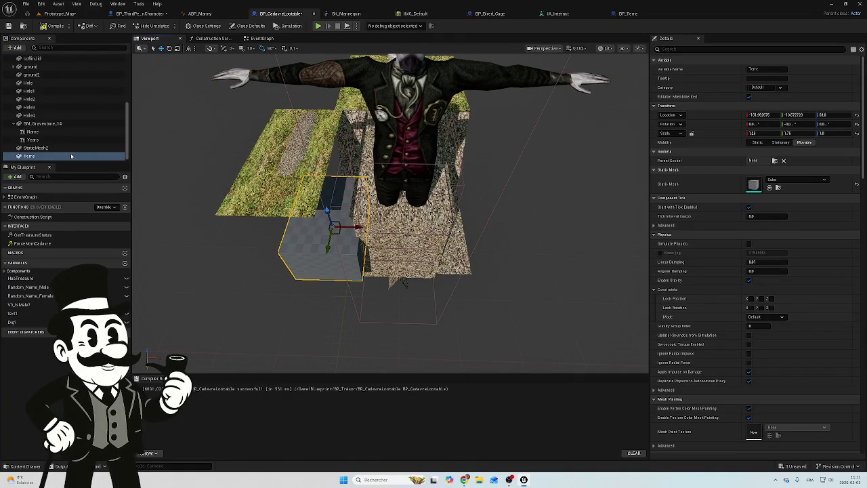
{"action": "scroll", "coordinate": [309, 276], "scroll_direction": "up", "scroll_amount": 10}
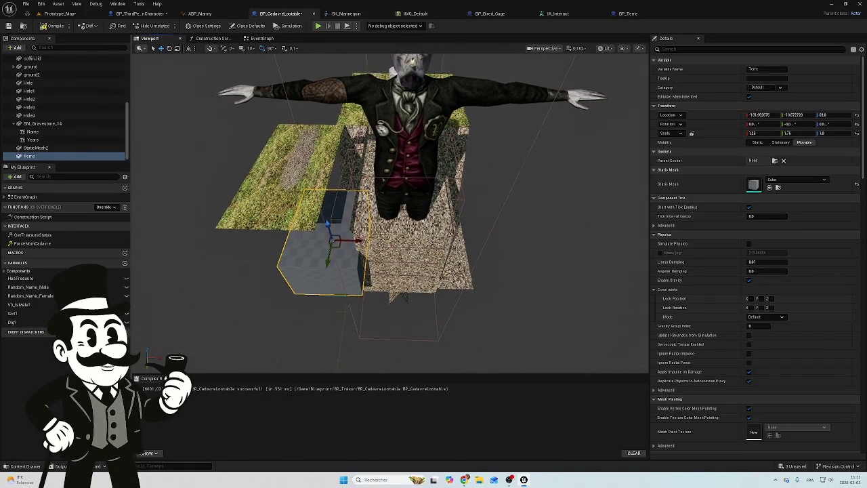
{"action": "left_click_drag", "start_coordinate": [310, 276], "coordinate": [339, 243]}
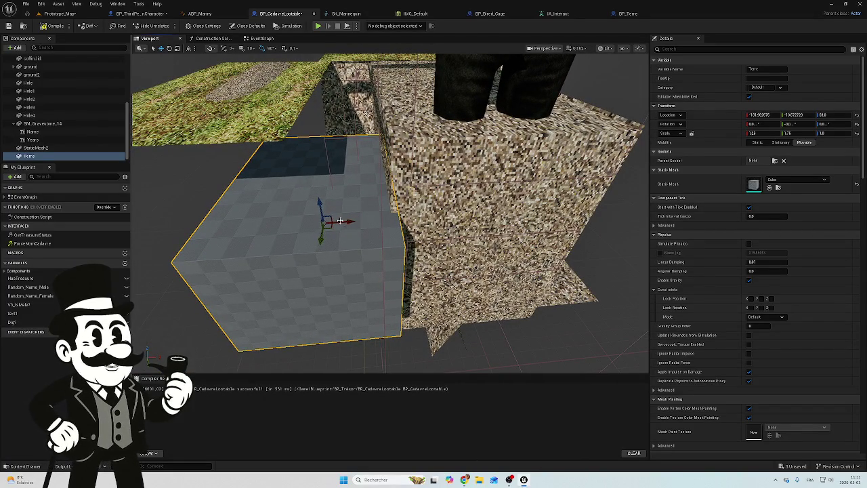
{"action": "mouse_move", "coordinate": [318, 202]}
{"action": "left_mouse_down"}
{"action": "mouse_move", "coordinate": [323, 142]}
{"action": "mouse_move", "coordinate": [321, 150]}
{"action": "mouse_move", "coordinate": [438, 180]}
{"action": "mouse_move", "coordinate": [499, 184]}
{"action": "mouse_move", "coordinate": [384, 149]}
{"action": "mouse_move", "coordinate": [411, 228]}
{"action": "mouse_move", "coordinate": [403, 235]}
{"action": "mouse_move", "coordinate": [402, 210]}
{"action": "mouse_move", "coordinate": [313, 178]}
{"action": "mouse_move", "coordinate": [326, 183]}
{"action": "left_mouse_up"}
Focus on the Terre cube, widen it and make it taller, then tilt it about 61 degrees.
{"action": "key", "text": "f"}
{"action": "scroll", "coordinate": [420, 177], "scroll_direction": "down", "scroll_amount": 5}
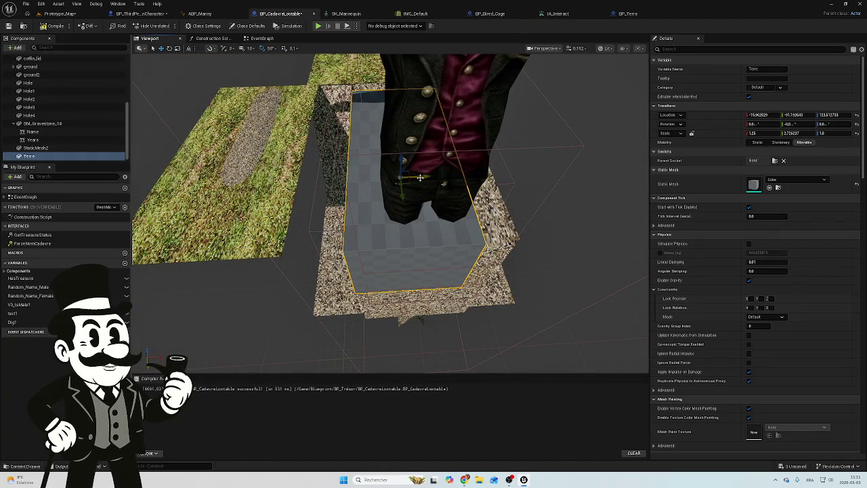
{"action": "key", "text": "e"}
{"action": "left_click_drag", "start_coordinate": [426, 178], "coordinate": [447, 183]}
{"action": "left_click_drag", "start_coordinate": [401, 163], "coordinate": [402, 125]}
{"action": "key", "text": "e"}
{"action": "left_click_drag", "start_coordinate": [401, 166], "coordinate": [409, 194]}
Adjust the cube's height along Z, undo two stray moves, and orbit to a top-down view.
{"action": "scroll", "coordinate": [400, 255], "scroll_direction": "up", "scroll_amount": 2}
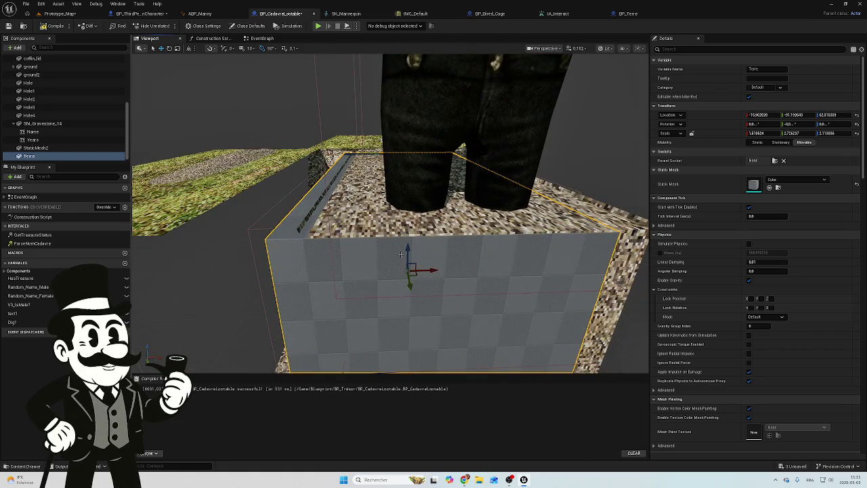
{"action": "mouse_move", "coordinate": [409, 248]}
{"action": "left_mouse_down"}
{"action": "mouse_move", "coordinate": [341, 115]}
{"action": "mouse_move", "coordinate": [341, 61]}
{"action": "left_mouse_up"}
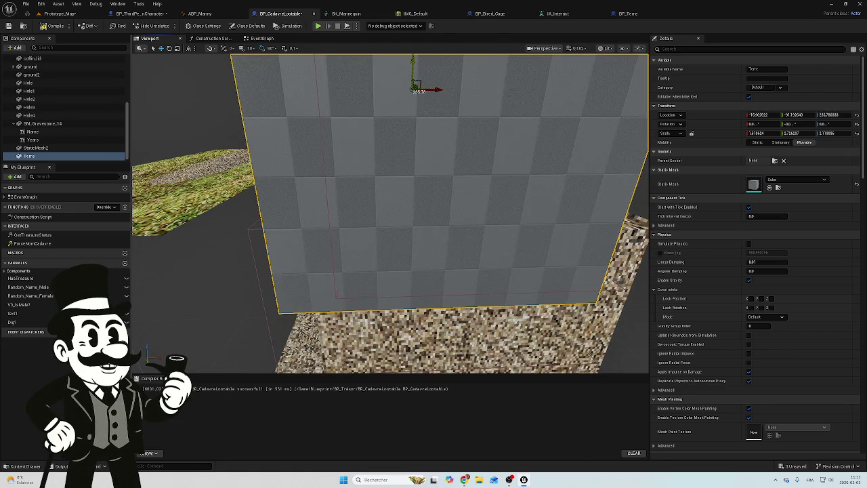
{"action": "scroll", "coordinate": [392, 101], "scroll_direction": "down", "scroll_amount": 5}
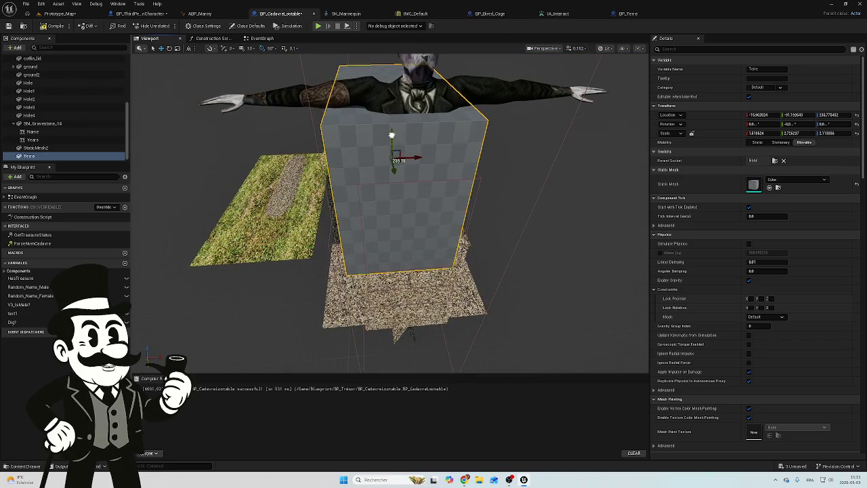
{"action": "left_click_drag", "start_coordinate": [390, 122], "coordinate": [385, 89]}
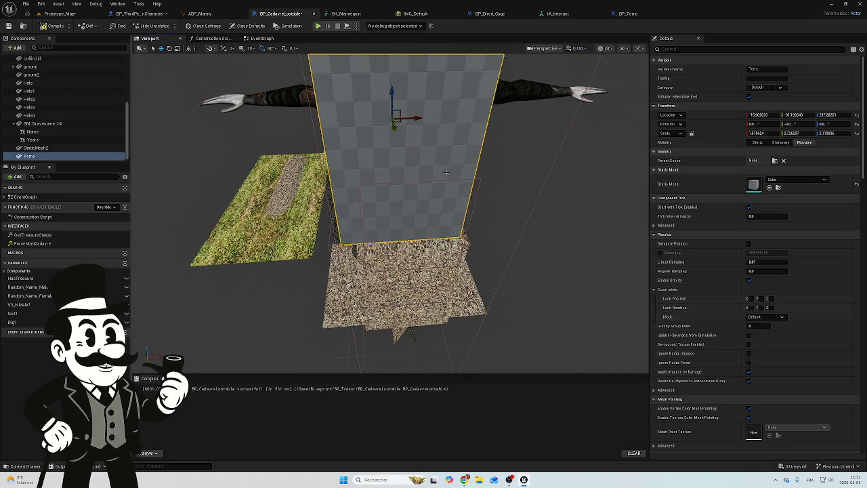
{"action": "left_click_drag", "start_coordinate": [396, 126], "coordinate": [393, 100]}
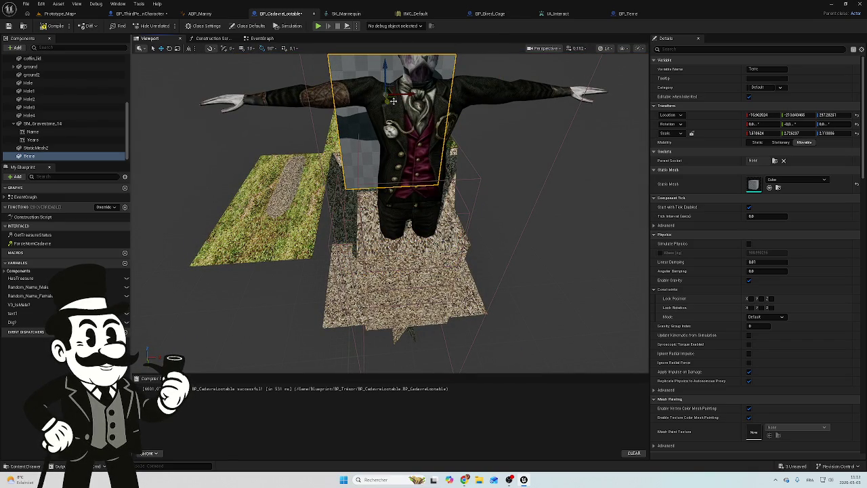
{"action": "key", "text": "ctrl+z"}
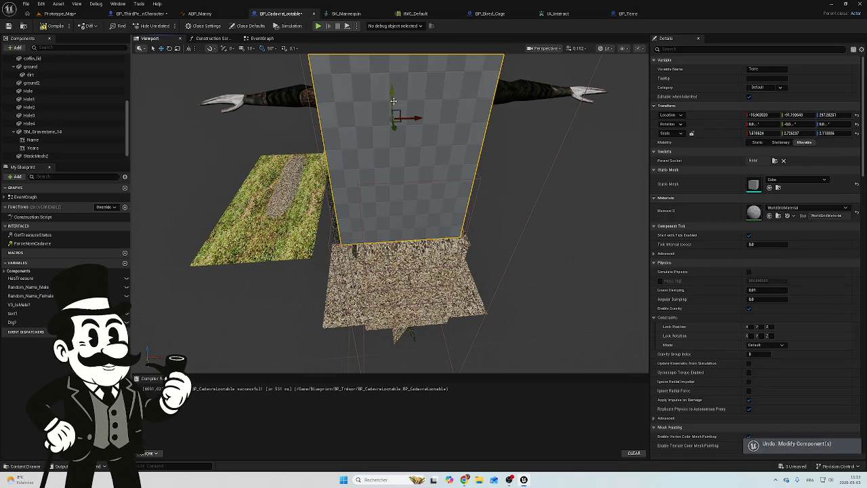
{"action": "key", "text": "ctrl+z"}
{"action": "mouse_move", "coordinate": [399, 105]}
{"action": "left_mouse_down"}
{"action": "mouse_move", "coordinate": [389, 113]}
{"action": "mouse_move", "coordinate": [403, 205]}
{"action": "mouse_move", "coordinate": [423, 177]}
{"action": "mouse_move", "coordinate": [419, 160]}
{"action": "left_mouse_up"}
{"action": "mouse_move", "coordinate": [411, 225]}
{"action": "left_mouse_down"}
{"action": "mouse_move", "coordinate": [453, 207]}
{"action": "mouse_move", "coordinate": [453, 215]}
{"action": "left_mouse_up"}
Shift the Terre box along Y so it fills the grave hole's opening.
{"action": "key", "text": "e"}
{"action": "key", "text": "w"}
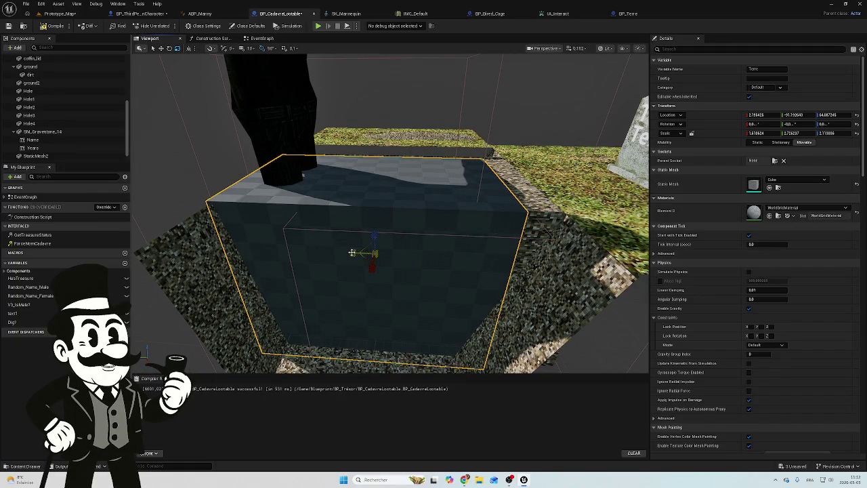
{"action": "left_click_drag", "start_coordinate": [352, 252], "coordinate": [332, 253]}
{"action": "left_click_drag", "start_coordinate": [390, 220], "coordinate": [393, 221]}
{"action": "mouse_move", "coordinate": [447, 223]}
{"action": "left_mouse_down"}
{"action": "mouse_move", "coordinate": [457, 213]}
{"action": "mouse_move", "coordinate": [446, 210]}
{"action": "mouse_move", "coordinate": [566, 183]}
{"action": "left_mouse_up"}
{"action": "left_click", "coordinate": [779, 207]}
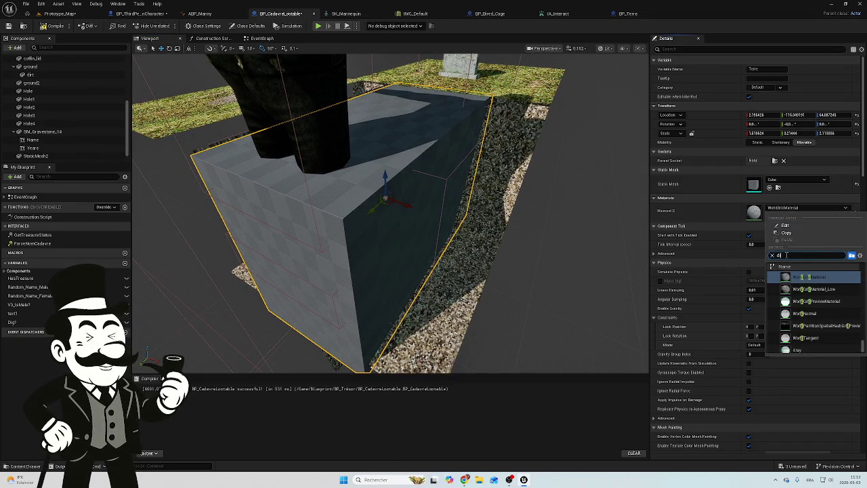
Apply the M_Dirt_01 dirt material to Terre's cube and view it up close.
{"action": "type", "text": "irt"}
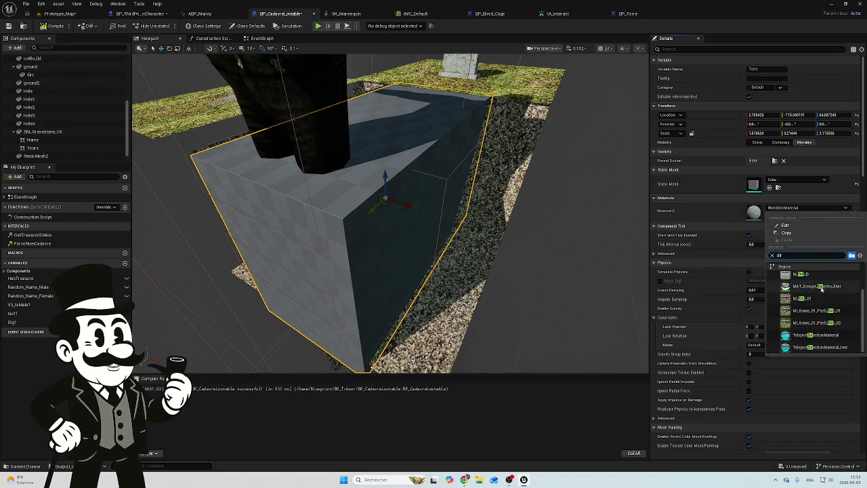
{"action": "left_click", "coordinate": [816, 302]}
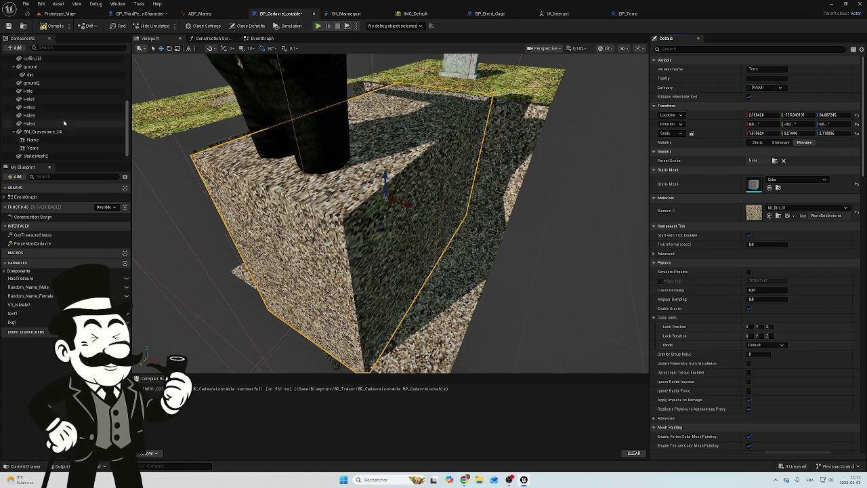
{"action": "mouse_move", "coordinate": [344, 71]}
{"action": "left_mouse_down"}
{"action": "mouse_move", "coordinate": [331, 102]}
{"action": "mouse_move", "coordinate": [345, 88]}
{"action": "left_mouse_up"}
{"action": "scroll", "coordinate": [38, 89], "scroll_direction": "up", "scroll_amount": 3}
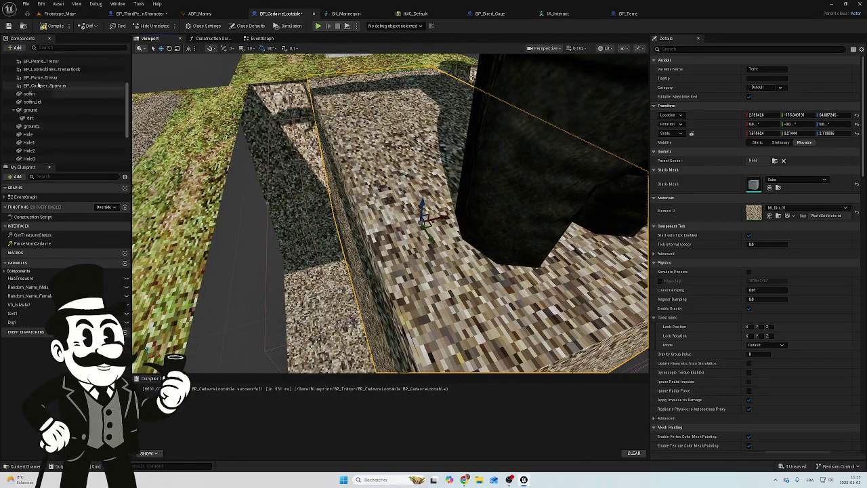
Move the BP_Terre child actor farther out along X, away from the grave boxes.
{"action": "scroll", "coordinate": [48, 105], "scroll_direction": "up", "scroll_amount": 3}
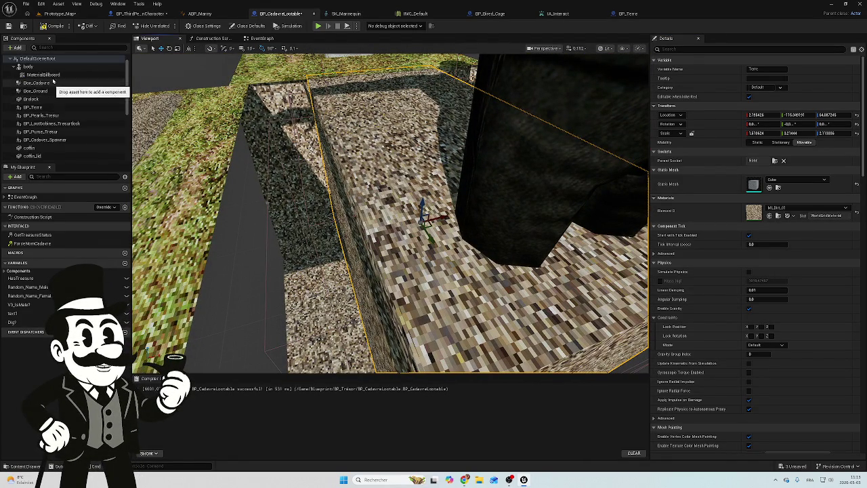
{"action": "left_click", "coordinate": [46, 109]}
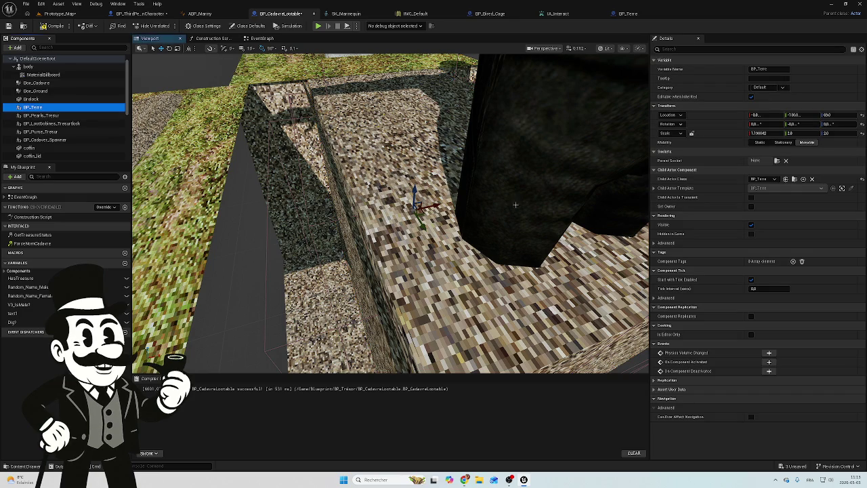
{"action": "mouse_move", "coordinate": [432, 208]}
{"action": "left_mouse_down"}
{"action": "mouse_move", "coordinate": [501, 191]}
{"action": "mouse_move", "coordinate": [609, 145]}
{"action": "left_mouse_up"}
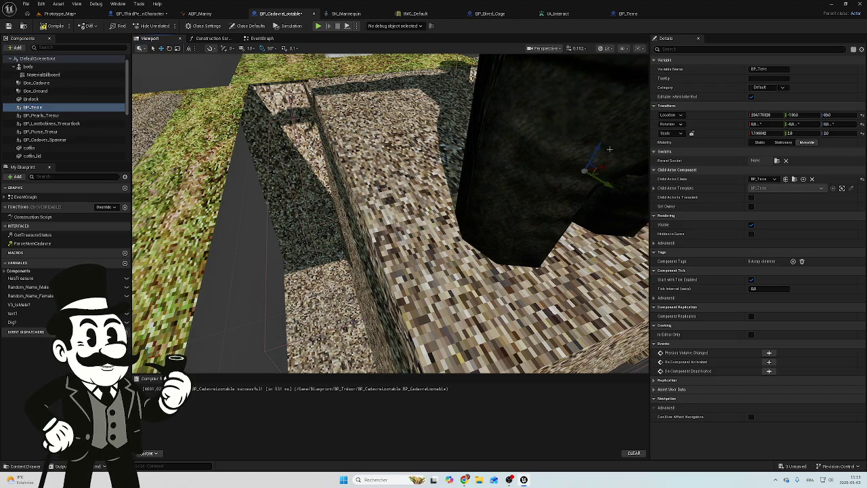
{"action": "scroll", "coordinate": [610, 145], "scroll_direction": "down", "scroll_amount": 5}
{"action": "scroll", "coordinate": [503, 164], "scroll_direction": "down", "scroll_amount": 3}
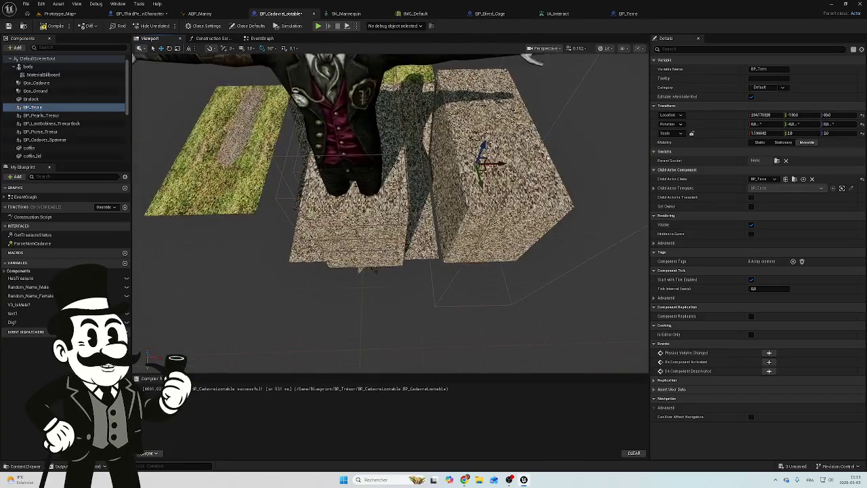
{"action": "left_click_drag", "start_coordinate": [502, 164], "coordinate": [581, 155]}
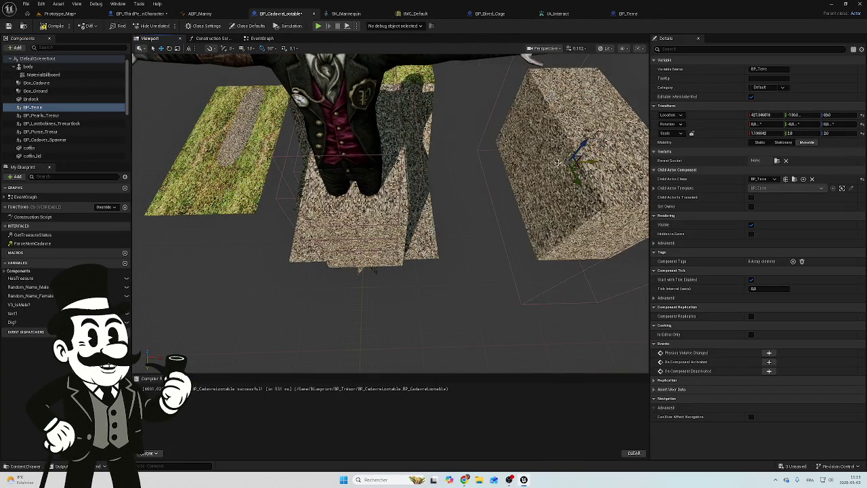
{"action": "scroll", "coordinate": [580, 155], "scroll_direction": "up", "scroll_amount": 5}
{"action": "scroll", "coordinate": [468, 166], "scroll_direction": "down", "scroll_amount": 2}
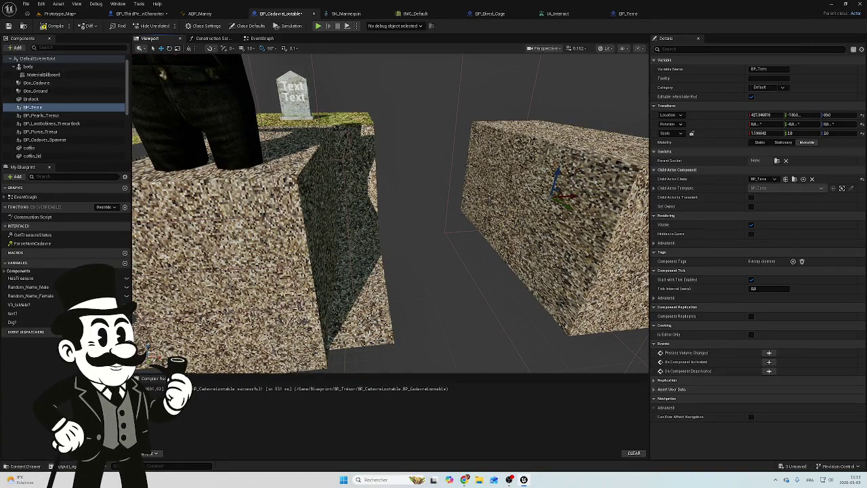
{"action": "left_click_drag", "start_coordinate": [420, 176], "coordinate": [392, 166]}
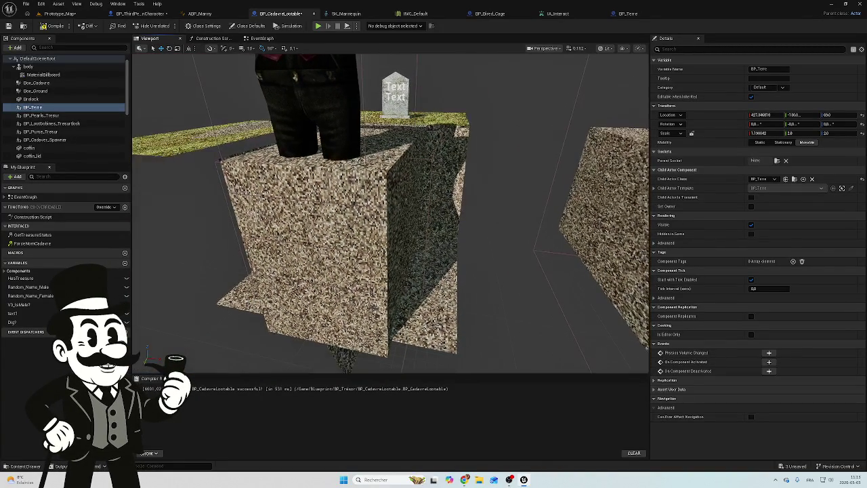
Place the BP_Terre tab beside BP_CadavreLootable and show BP_CadavreLootable's EventGraph.
{"action": "left_click", "coordinate": [628, 14]}
{"action": "left_click_drag", "start_coordinate": [628, 13], "coordinate": [337, 13]}
{"action": "left_click", "coordinate": [281, 14]}
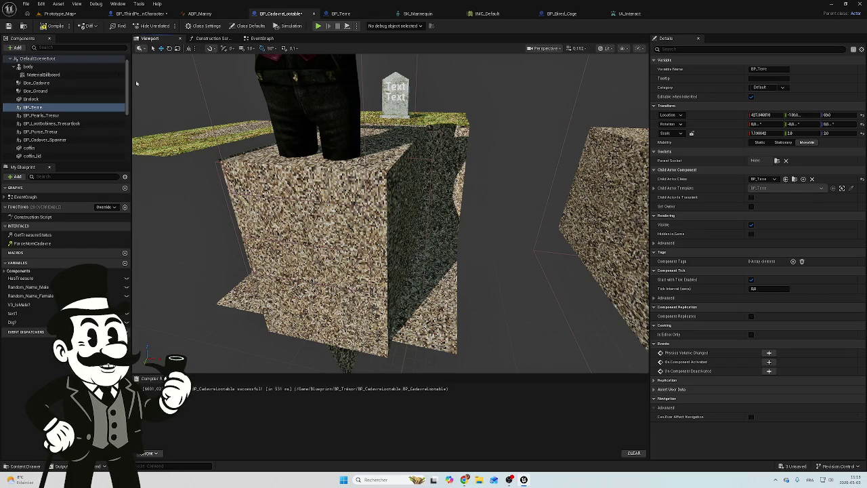
{"action": "left_click", "coordinate": [261, 38]}
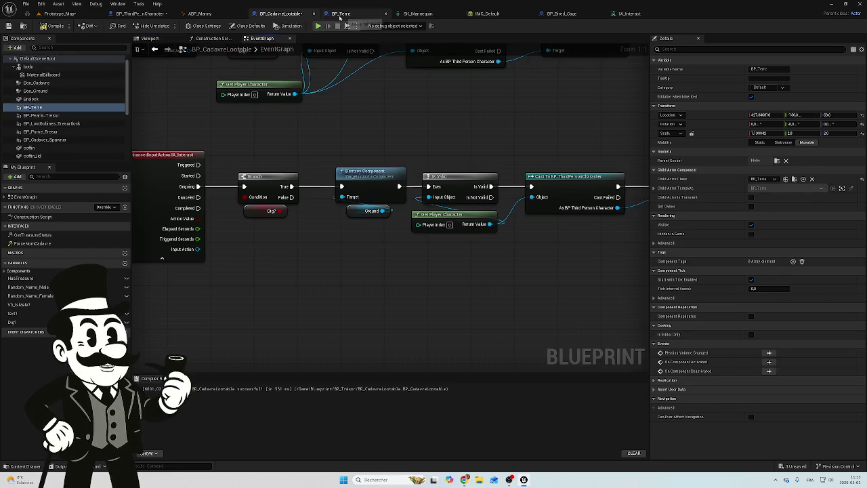
In BP_Terre's EventGraph, move the E key node left and the G key node beside Dig_Hole.
{"action": "left_click", "coordinate": [340, 14]}
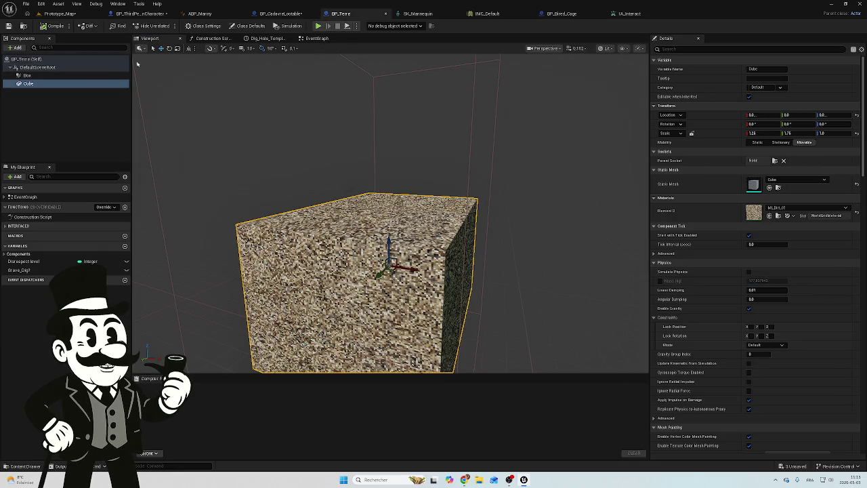
{"action": "left_click", "coordinate": [315, 38]}
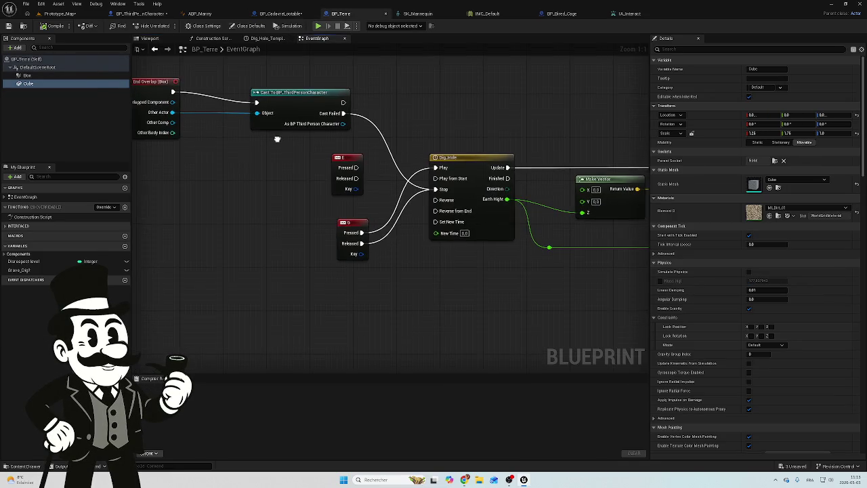
{"action": "scroll", "coordinate": [277, 139], "scroll_direction": "down", "scroll_amount": 7}
{"action": "scroll", "coordinate": [299, 176], "scroll_direction": "up", "scroll_amount": 4}
{"action": "left_click_drag", "start_coordinate": [305, 166], "coordinate": [253, 167]}
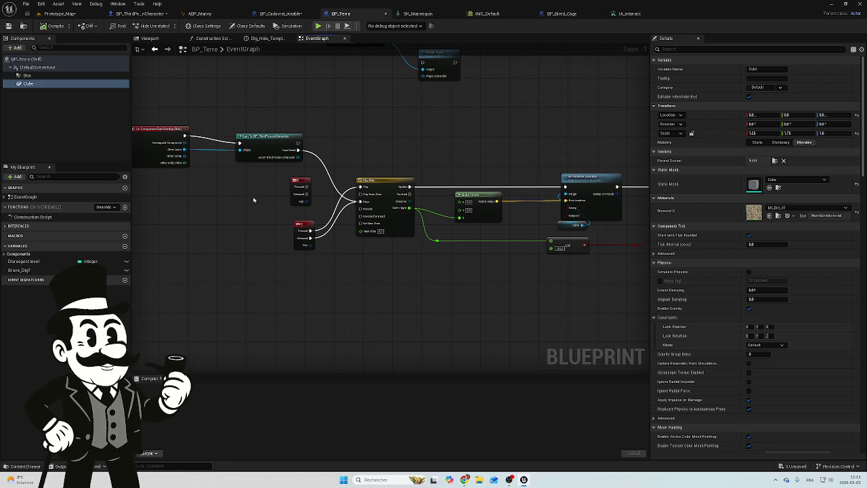
{"action": "scroll", "coordinate": [253, 199], "scroll_direction": "up", "scroll_amount": 3}
{"action": "left_click_drag", "start_coordinate": [416, 115], "coordinate": [365, 125]}
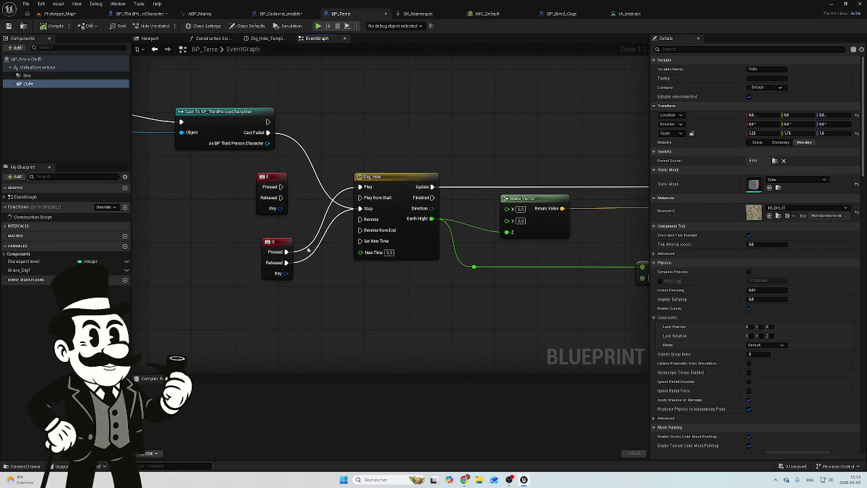
{"action": "mouse_move", "coordinate": [266, 182]}
{"action": "left_mouse_down"}
{"action": "mouse_move", "coordinate": [204, 175]}
{"action": "mouse_move", "coordinate": [200, 186]}
{"action": "left_mouse_up"}
{"action": "scroll", "coordinate": [284, 217], "scroll_direction": "down", "scroll_amount": 2}
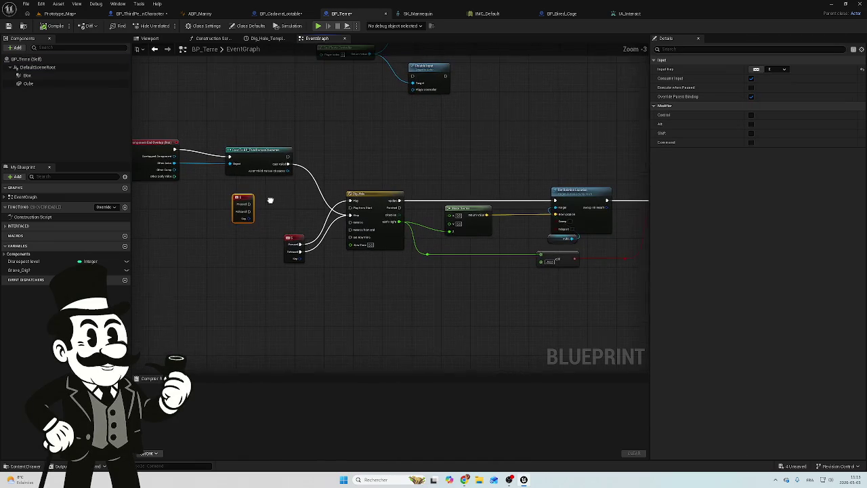
{"action": "left_click_drag", "start_coordinate": [293, 238], "coordinate": [313, 197]}
Frame the End Overlap and Dig_Hole nodes and box-select the whole lower dig chain.
{"action": "scroll", "coordinate": [366, 156], "scroll_direction": "down", "scroll_amount": 5}
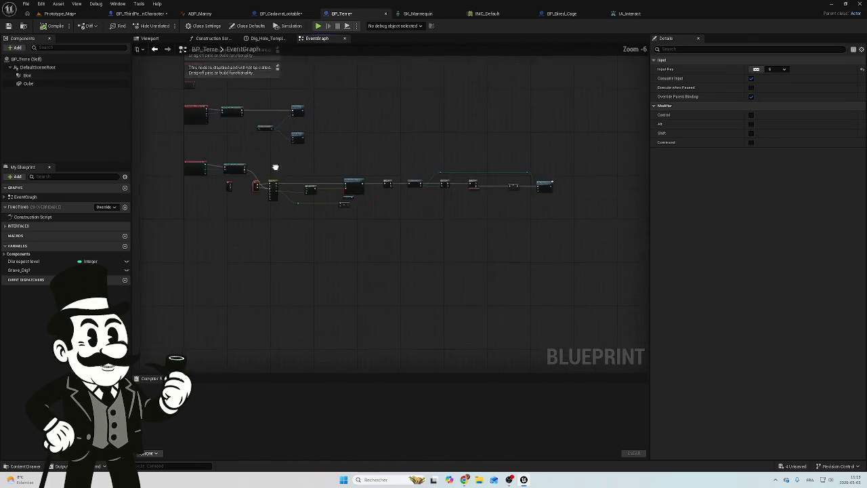
{"action": "scroll", "coordinate": [306, 170], "scroll_direction": "up", "scroll_amount": 5}
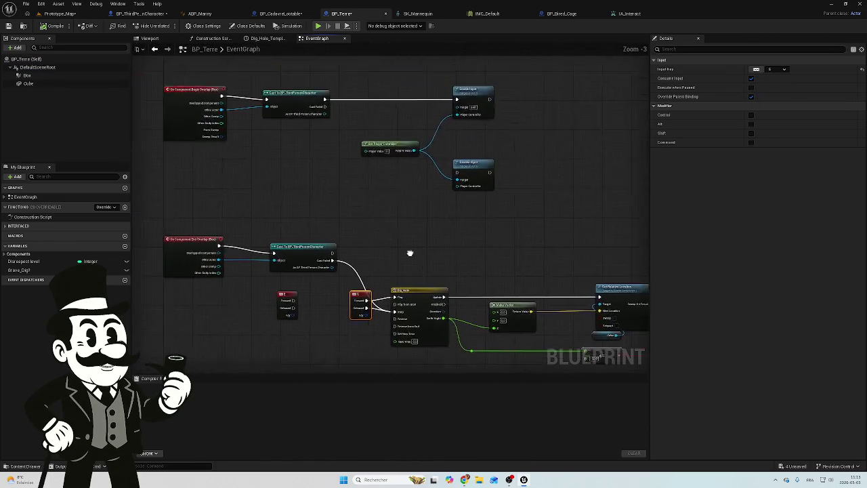
{"action": "scroll", "coordinate": [438, 250], "scroll_direction": "down", "scroll_amount": 3}
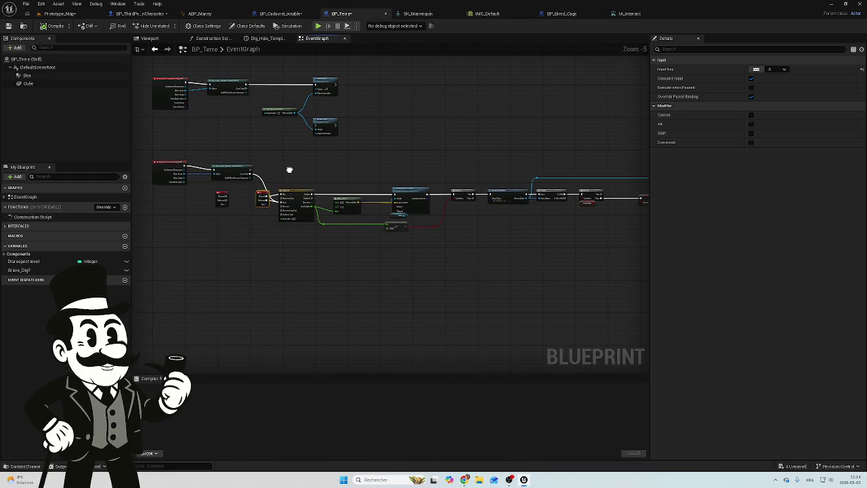
{"action": "scroll", "coordinate": [278, 96], "scroll_direction": "up", "scroll_amount": 6}
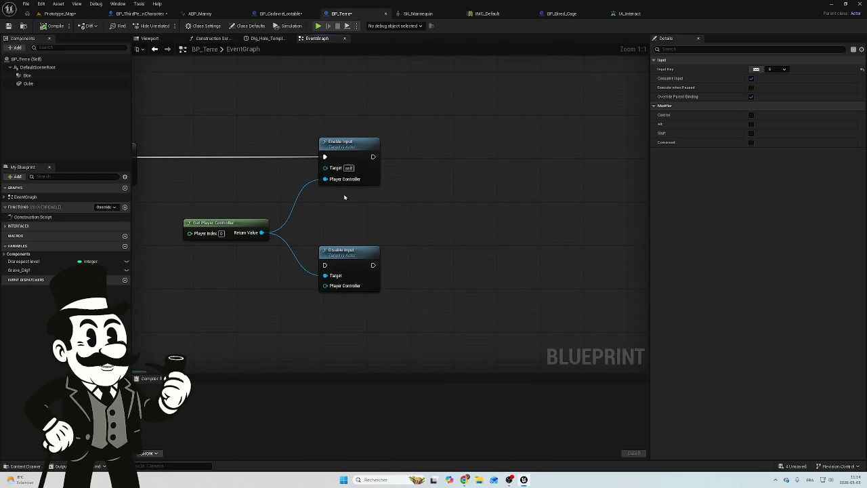
{"action": "left_click_drag", "start_coordinate": [341, 214], "coordinate": [430, 144]}
{"action": "mouse_move", "coordinate": [305, 242]}
{"action": "left_mouse_down"}
{"action": "mouse_move", "coordinate": [555, 109]}
{"action": "mouse_move", "coordinate": [360, 147]}
{"action": "mouse_move", "coordinate": [338, 257]}
{"action": "left_mouse_up"}
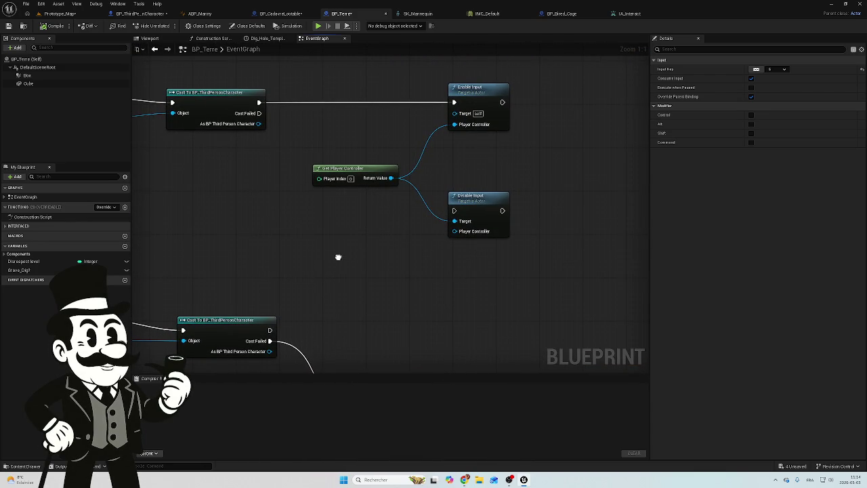
{"action": "scroll", "coordinate": [338, 257], "scroll_direction": "down", "scroll_amount": 6}
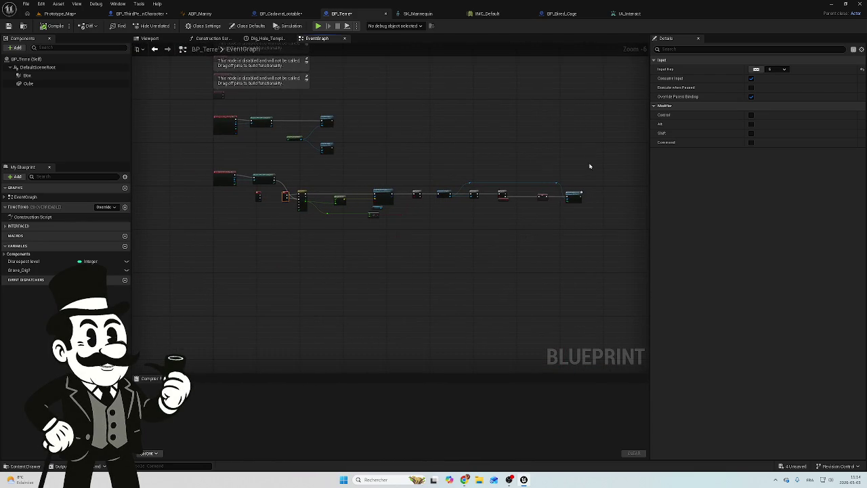
{"action": "mouse_move", "coordinate": [600, 169]}
{"action": "left_mouse_down"}
{"action": "mouse_move", "coordinate": [482, 209]}
{"action": "mouse_move", "coordinate": [350, 234]}
{"action": "mouse_move", "coordinate": [286, 228]}
{"action": "left_mouse_up"}
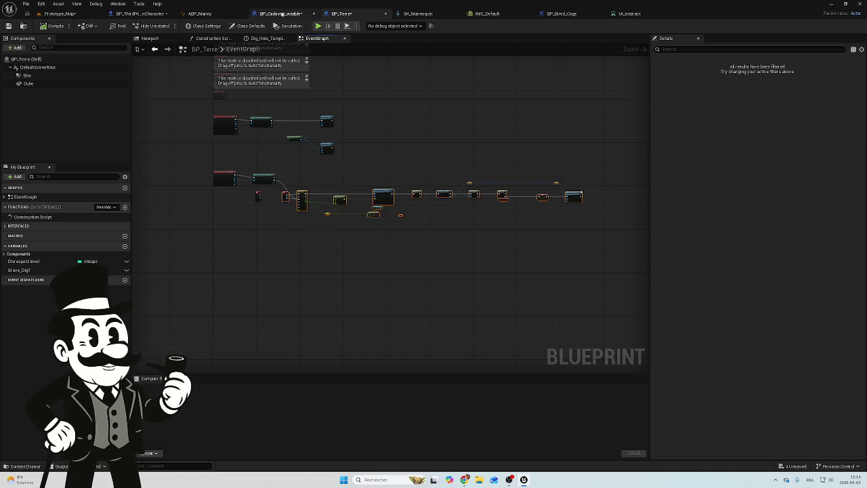
Paste the dig chain into BP_CadavreLootable's graph, shift it right, and check the Timeline curve.
{"action": "left_click", "coordinate": [281, 14]}
{"action": "scroll", "coordinate": [361, 182], "scroll_direction": "down", "scroll_amount": 5}
{"action": "scroll", "coordinate": [362, 182], "scroll_direction": "up", "scroll_amount": 1}
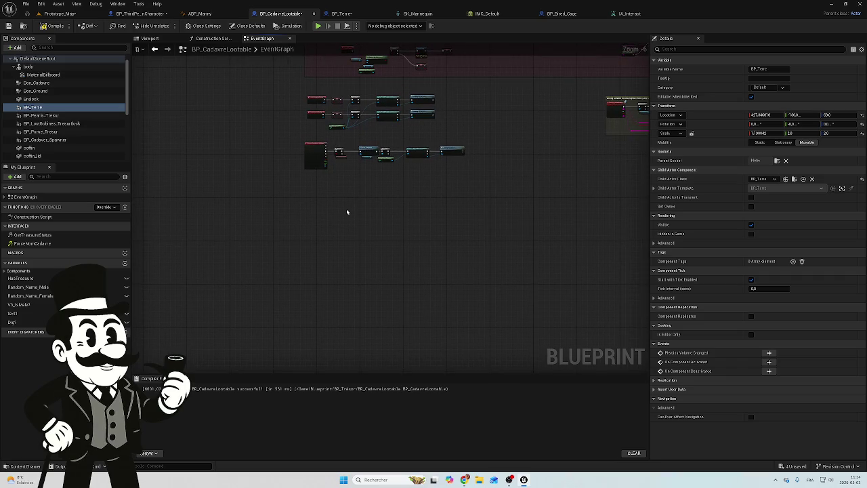
{"action": "key", "text": "ctrl+v"}
{"action": "left_click_drag", "start_coordinate": [310, 210], "coordinate": [403, 214]}
{"action": "scroll", "coordinate": [354, 186], "scroll_direction": "up", "scroll_amount": 6}
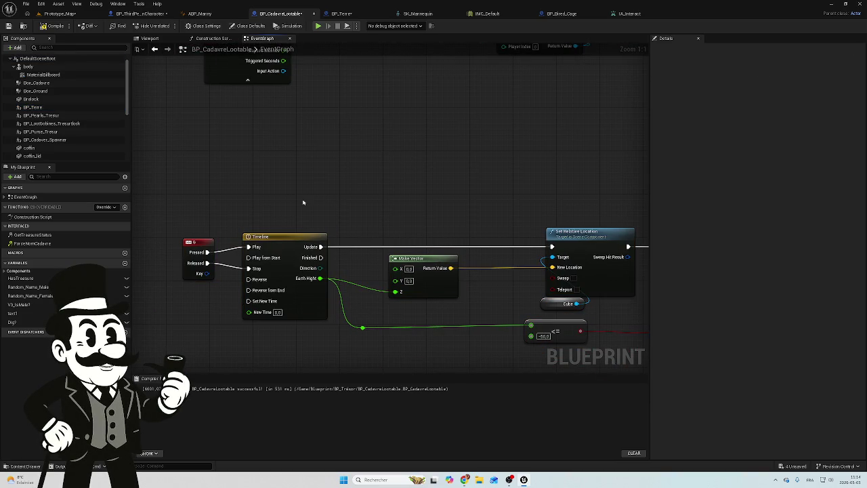
{"action": "double_click", "coordinate": [274, 241]}
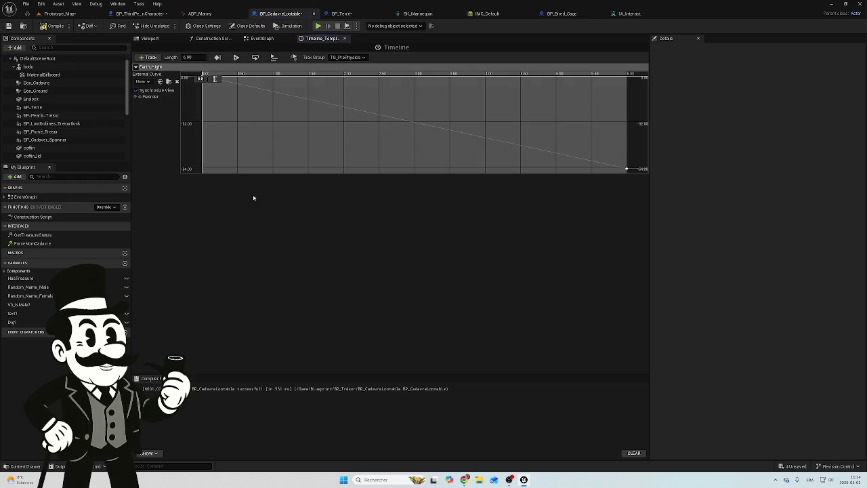
{"action": "left_click", "coordinate": [262, 39]}
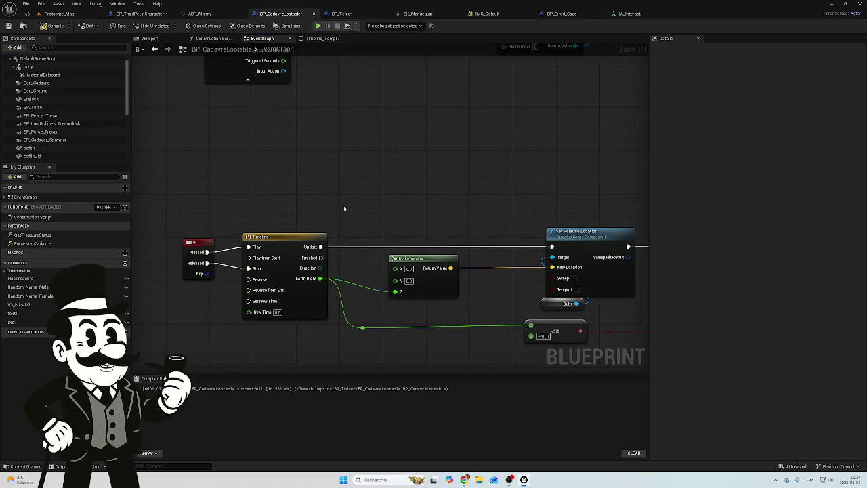
Delete the Cube reference node feeding Set Relative Location's target.
{"action": "scroll", "coordinate": [280, 190], "scroll_direction": "down", "scroll_amount": 3}
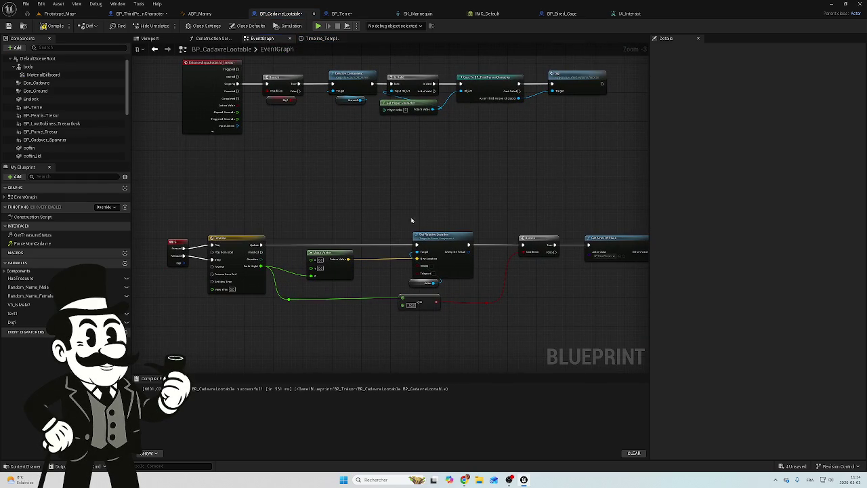
{"action": "scroll", "coordinate": [474, 267], "scroll_direction": "up", "scroll_amount": 3}
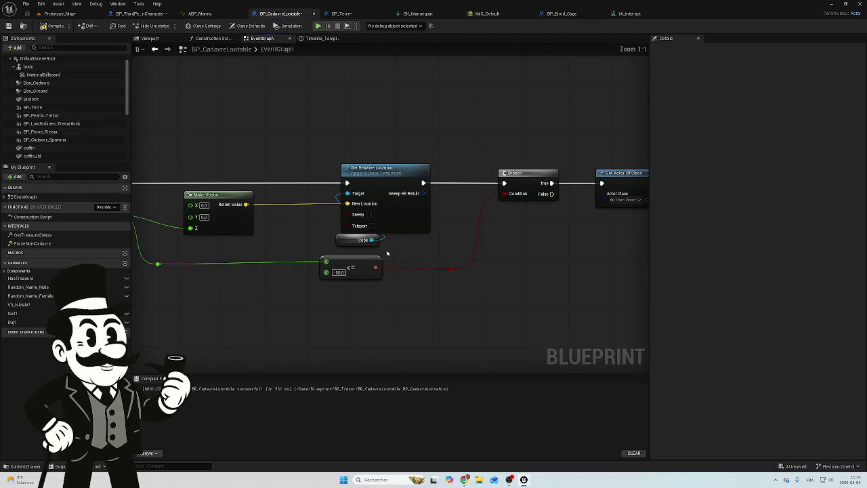
{"action": "left_click", "coordinate": [353, 242]}
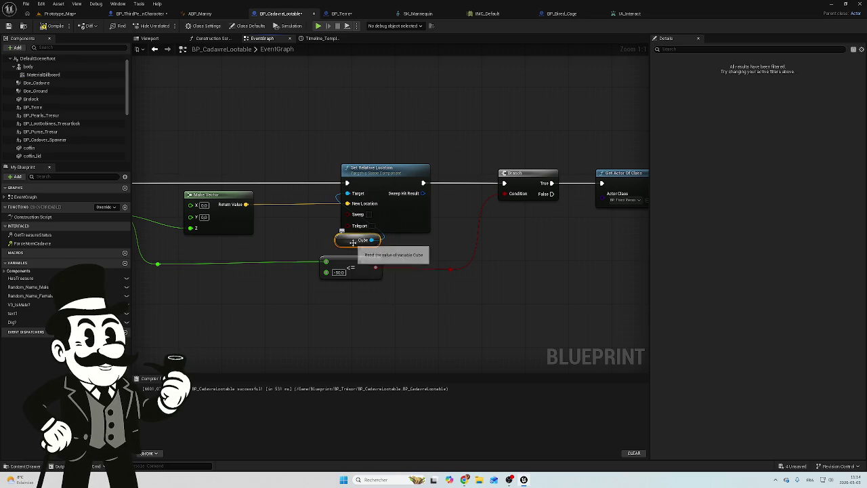
{"action": "key", "text": "Delete"}
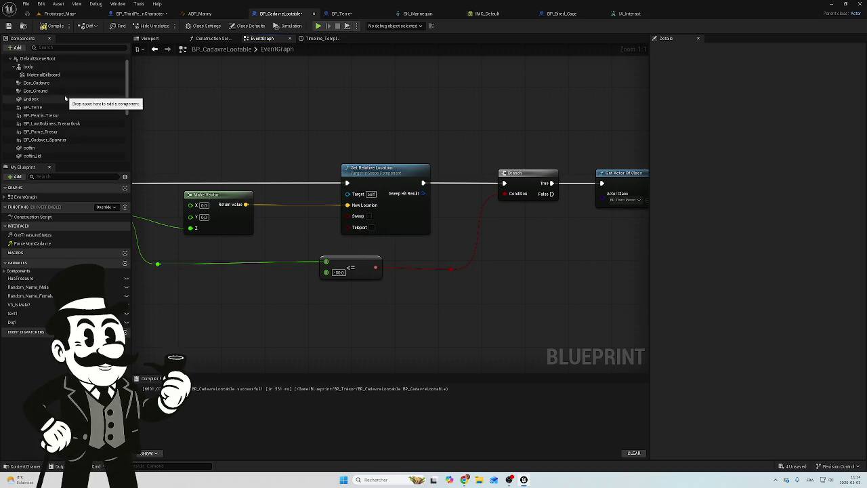
Add a Terre component reference and wire it to Set Relative Location's Target.
{"action": "scroll", "coordinate": [44, 121], "scroll_direction": "down", "scroll_amount": 5}
{"action": "mouse_move", "coordinate": [29, 155]}
{"action": "left_mouse_down"}
{"action": "mouse_move", "coordinate": [359, 241]}
{"action": "mouse_move", "coordinate": [322, 198]}
{"action": "mouse_move", "coordinate": [348, 194]}
{"action": "left_mouse_up"}
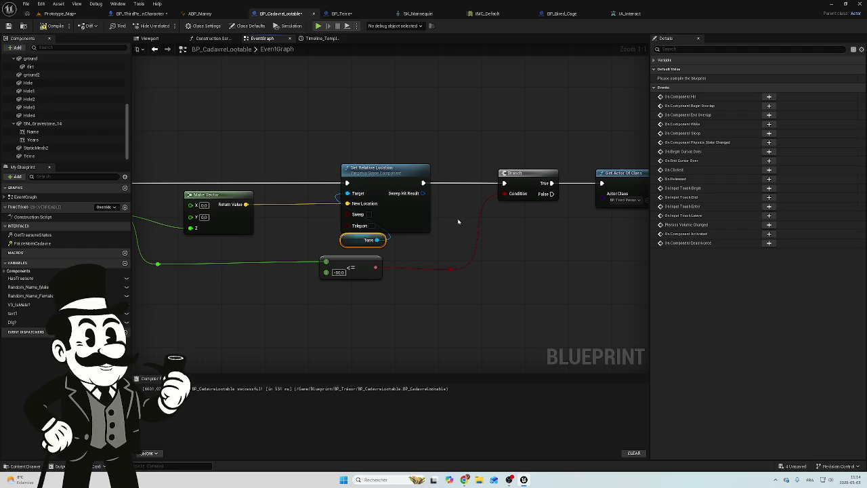
{"action": "left_click_drag", "start_coordinate": [445, 217], "coordinate": [264, 190]}
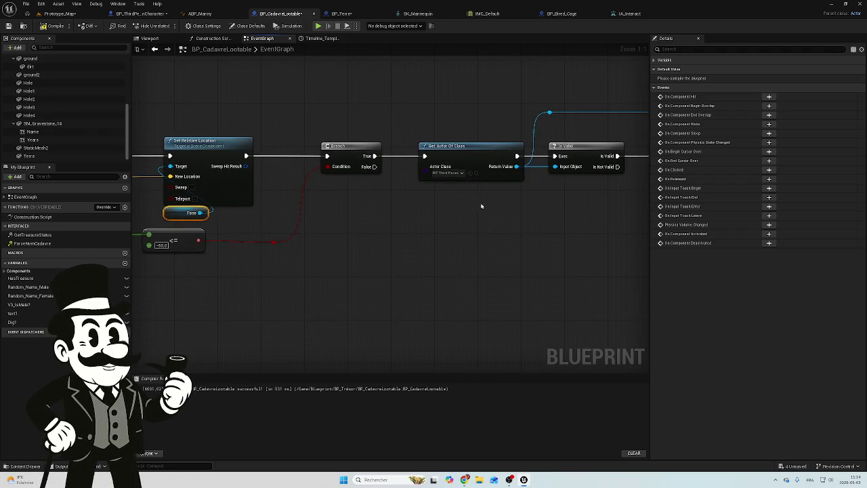
Pan along the chain past Branch and SET to Player Cursed, then switch to BP_Terre.
{"action": "left_click_drag", "start_coordinate": [487, 208], "coordinate": [243, 178]}
{"action": "mouse_move", "coordinate": [450, 197]}
{"action": "left_mouse_down"}
{"action": "mouse_move", "coordinate": [411, 192]}
{"action": "mouse_move", "coordinate": [428, 205]}
{"action": "left_mouse_up"}
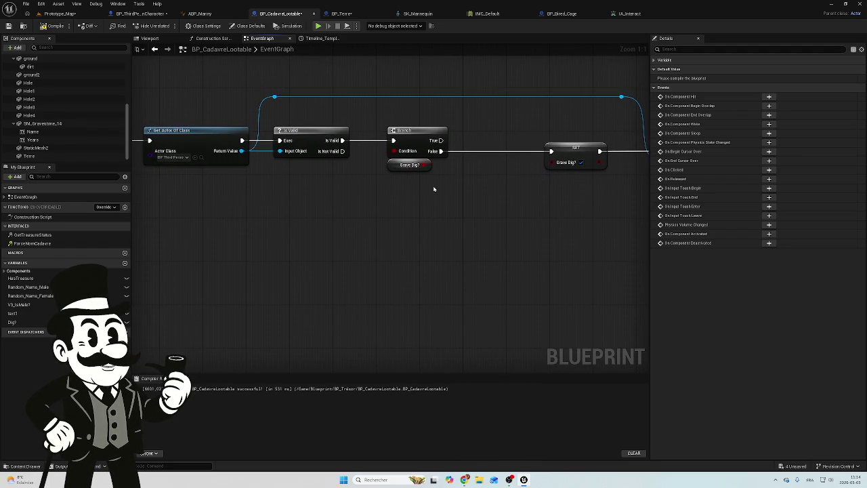
{"action": "left_click_drag", "start_coordinate": [422, 184], "coordinate": [290, 195]}
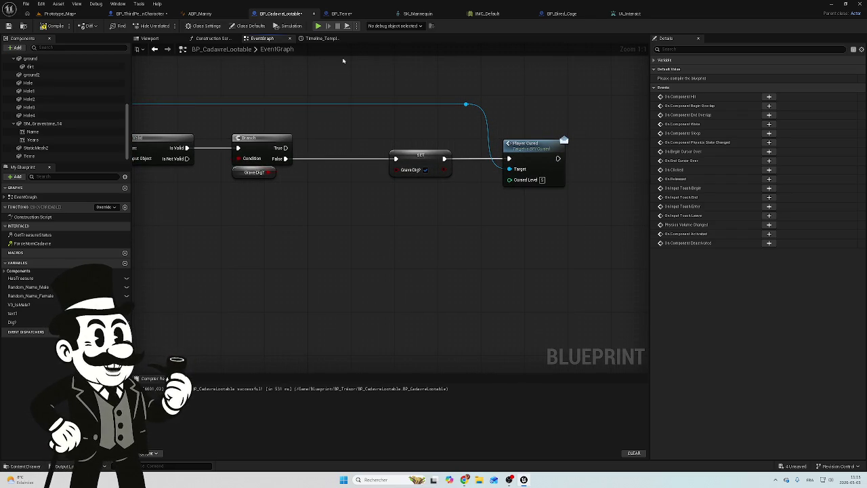
{"action": "left_click", "coordinate": [342, 14]}
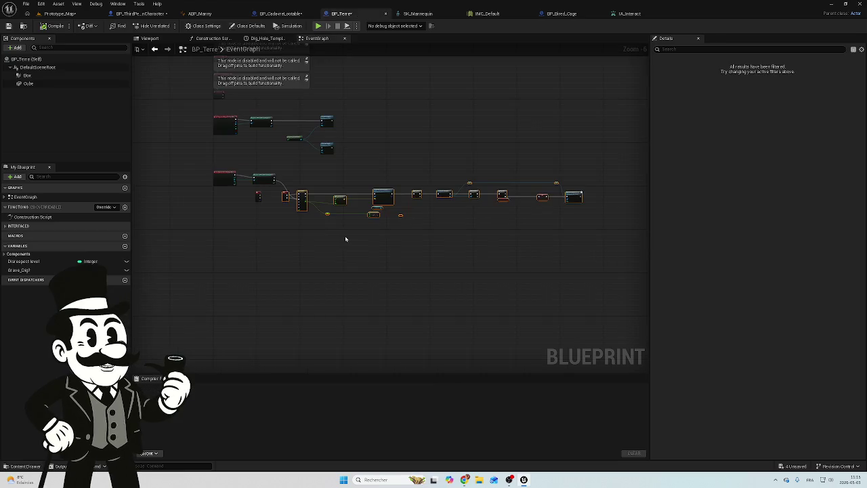
Review BP_Terre's dig chain around Set Relative Location and the Is Valid node.
{"action": "mouse_move", "coordinate": [343, 207]}
{"action": "left_mouse_down"}
{"action": "mouse_move", "coordinate": [466, 195]}
{"action": "mouse_move", "coordinate": [554, 174]}
{"action": "left_mouse_up"}
{"action": "mouse_move", "coordinate": [344, 241]}
{"action": "left_mouse_down"}
{"action": "mouse_move", "coordinate": [411, 228]}
{"action": "mouse_move", "coordinate": [321, 232]}
{"action": "mouse_move", "coordinate": [333, 229]}
{"action": "left_mouse_up"}
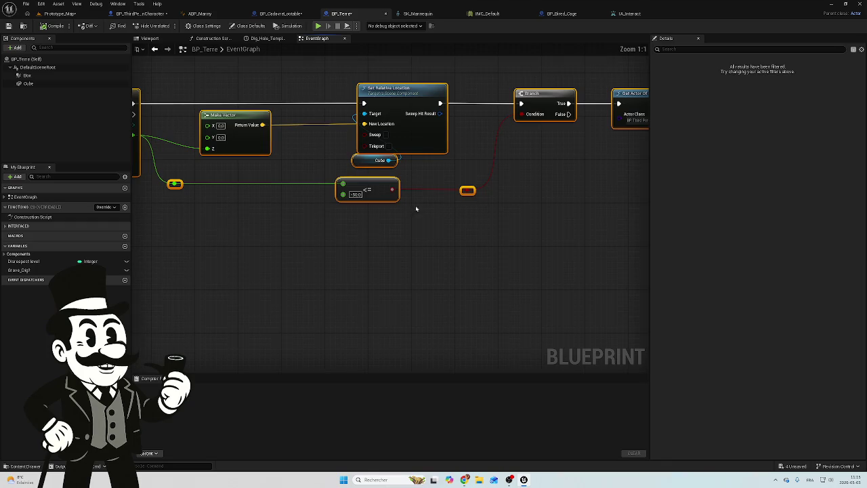
{"action": "left_click_drag", "start_coordinate": [438, 209], "coordinate": [594, 213]}
{"action": "scroll", "coordinate": [505, 225], "scroll_direction": "down", "scroll_amount": 2}
{"action": "left_click_drag", "start_coordinate": [505, 226], "coordinate": [362, 226]}
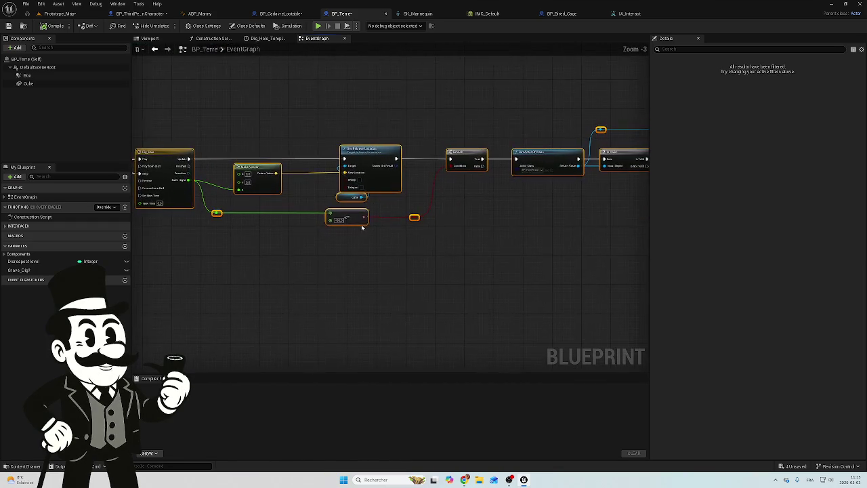
{"action": "scroll", "coordinate": [433, 198], "scroll_direction": "up", "scroll_amount": 2}
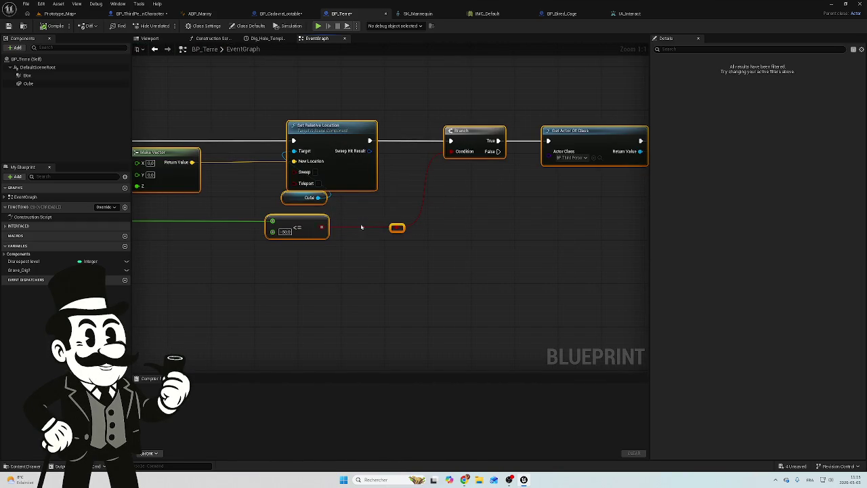
{"action": "left_click_drag", "start_coordinate": [498, 191], "coordinate": [443, 197]}
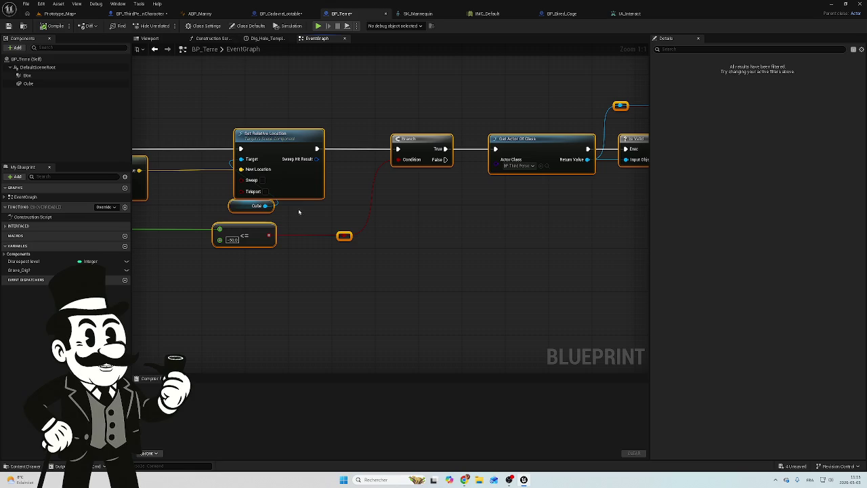
Check the interact input in BP_ThirdPersonCharacter, then return to BP_CadavreLootable's graph.
{"action": "left_click", "coordinate": [142, 14]}
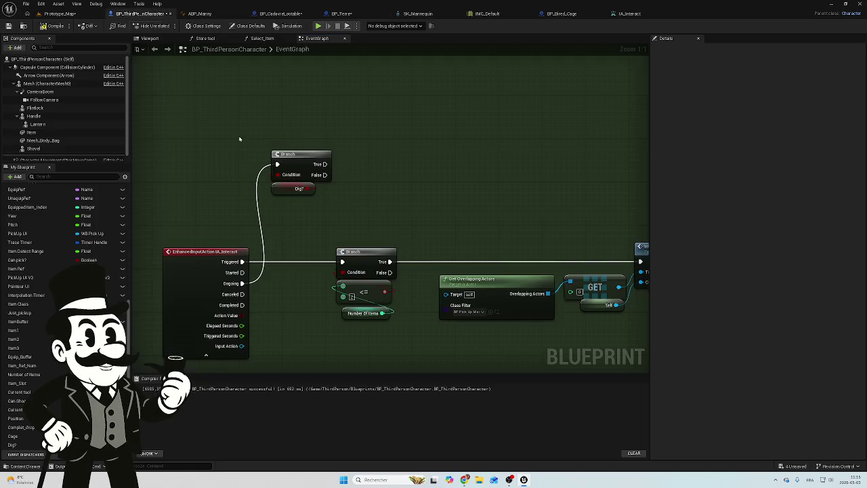
{"action": "scroll", "coordinate": [158, 106], "scroll_direction": "down", "scroll_amount": 3}
{"action": "scroll", "coordinate": [170, 88], "scroll_direction": "down", "scroll_amount": 4}
{"action": "scroll", "coordinate": [325, 90], "scroll_direction": "up", "scroll_amount": 4}
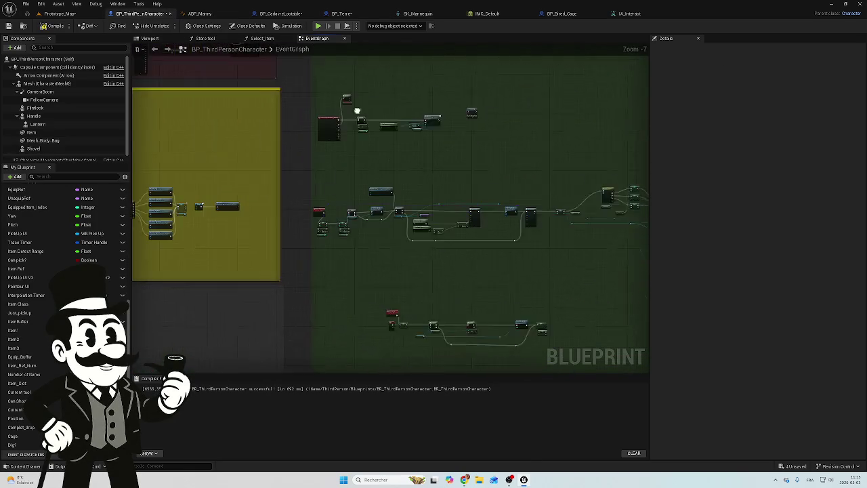
{"action": "left_click", "coordinate": [300, 15]}
{"action": "scroll", "coordinate": [564, 205], "scroll_direction": "down", "scroll_amount": 2}
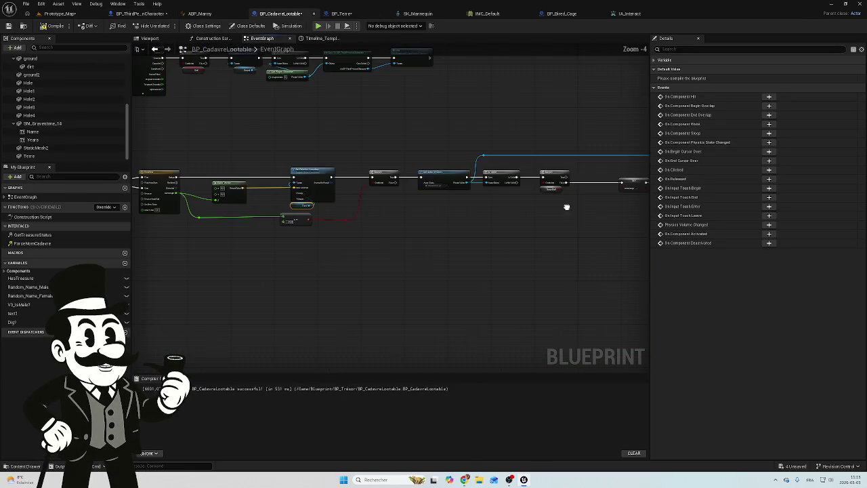
Pan BP_CadavreLootable's copied chain through Branch, Get Actor Of Class and Is Valid to Player Cursed.
{"action": "scroll", "coordinate": [301, 199], "scroll_direction": "up", "scroll_amount": 3}
{"action": "left_click_drag", "start_coordinate": [296, 189], "coordinate": [293, 198]}
{"action": "left_click_drag", "start_coordinate": [550, 175], "coordinate": [374, 199]}
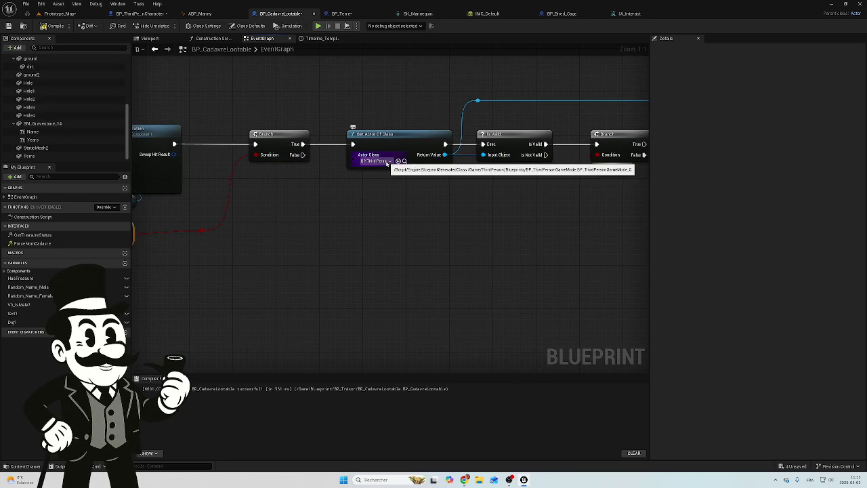
{"action": "mouse_move", "coordinate": [498, 175]}
{"action": "left_mouse_down"}
{"action": "mouse_move", "coordinate": [431, 188]}
{"action": "mouse_move", "coordinate": [283, 182]}
{"action": "left_mouse_up"}
{"action": "left_click_drag", "start_coordinate": [360, 194], "coordinate": [326, 187]}
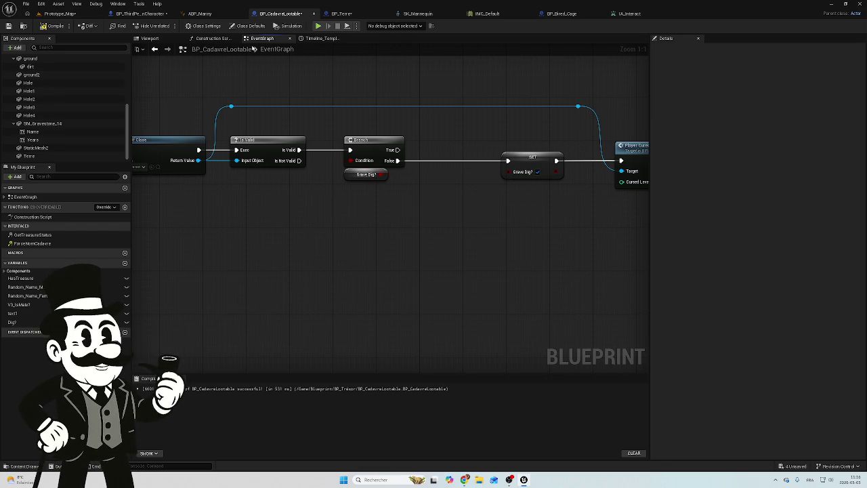
{"action": "mouse_move", "coordinate": [350, 202]}
{"action": "left_mouse_down"}
{"action": "mouse_move", "coordinate": [523, 221]}
{"action": "mouse_move", "coordinate": [379, 209]}
{"action": "left_mouse_up"}
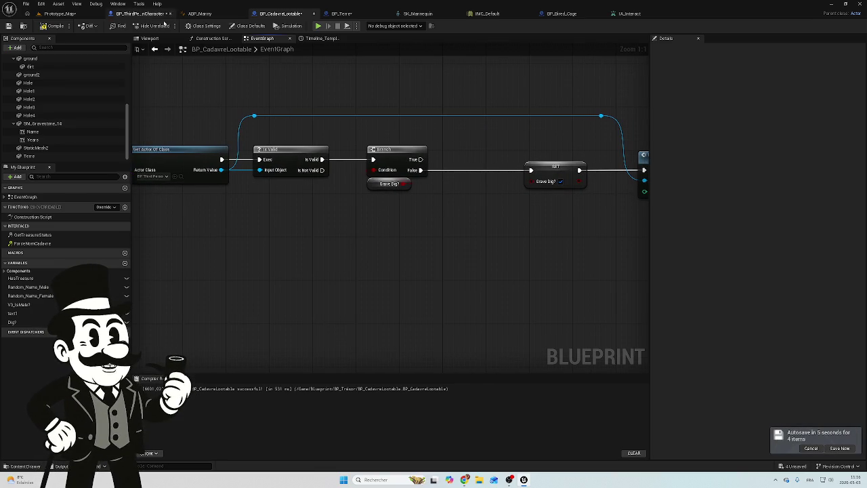
{"action": "mouse_move", "coordinate": [324, 204]}
{"action": "left_mouse_down"}
{"action": "mouse_move", "coordinate": [262, 212]}
{"action": "mouse_move", "coordinate": [226, 230]}
{"action": "left_mouse_up"}
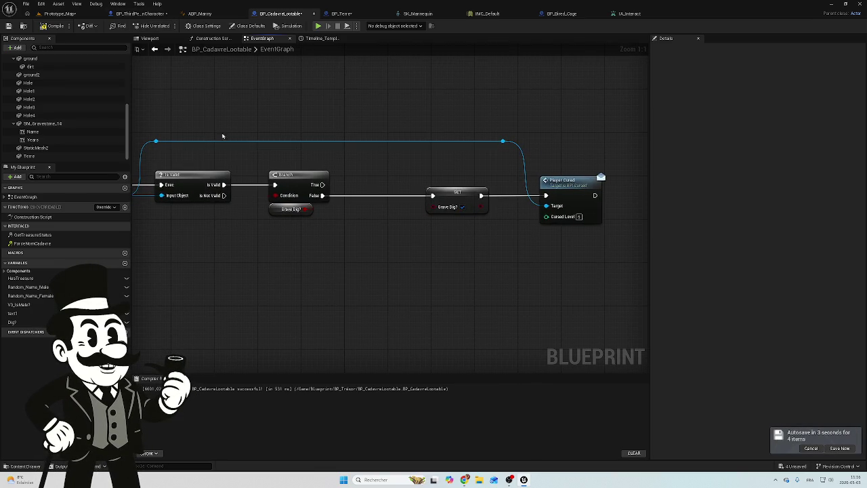
{"action": "left_click", "coordinate": [341, 14]}
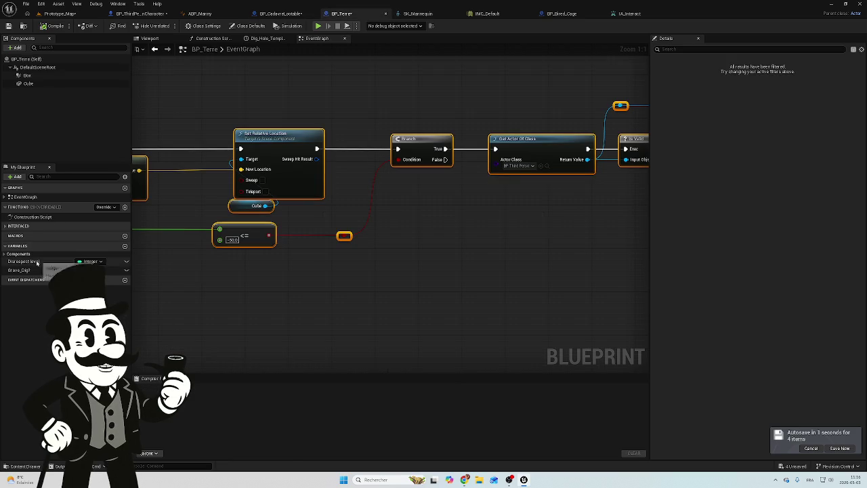
Create the missing Grave_Dig? variable in BP_CadavreLootable from the Grave Dig? node.
{"action": "left_click", "coordinate": [277, 14]}
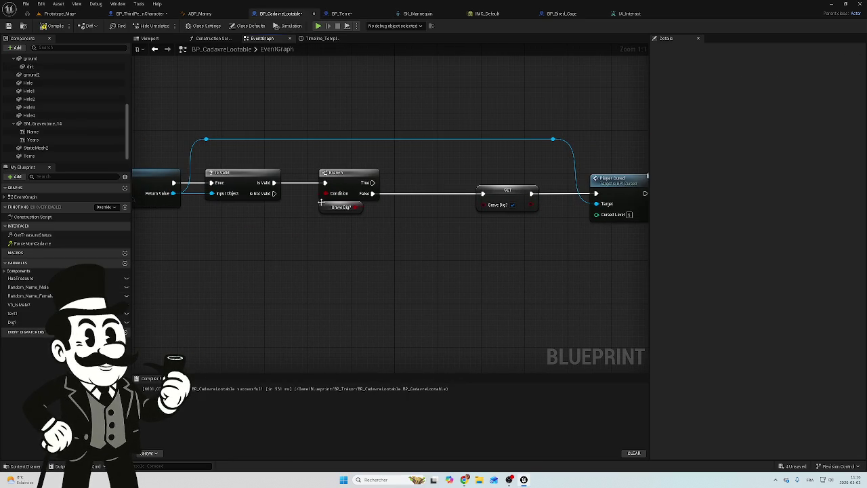
{"action": "left_click", "coordinate": [324, 211]}
{"action": "right_click", "coordinate": [324, 210]}
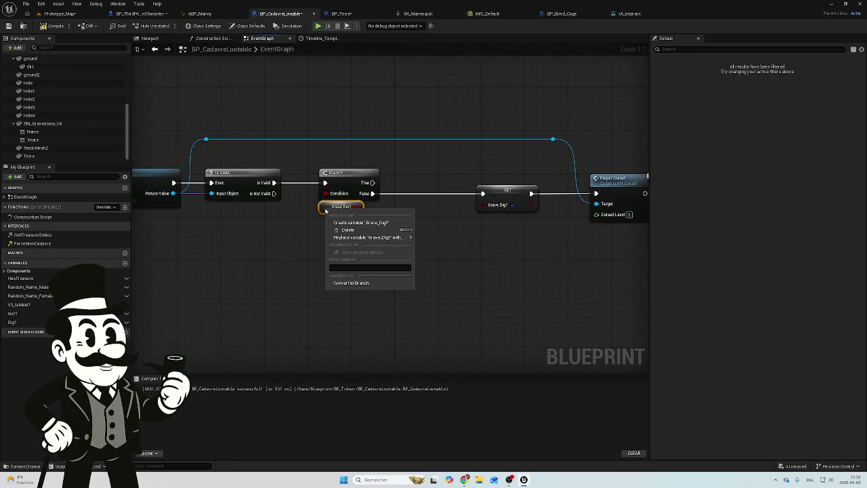
{"action": "left_click", "coordinate": [359, 222]}
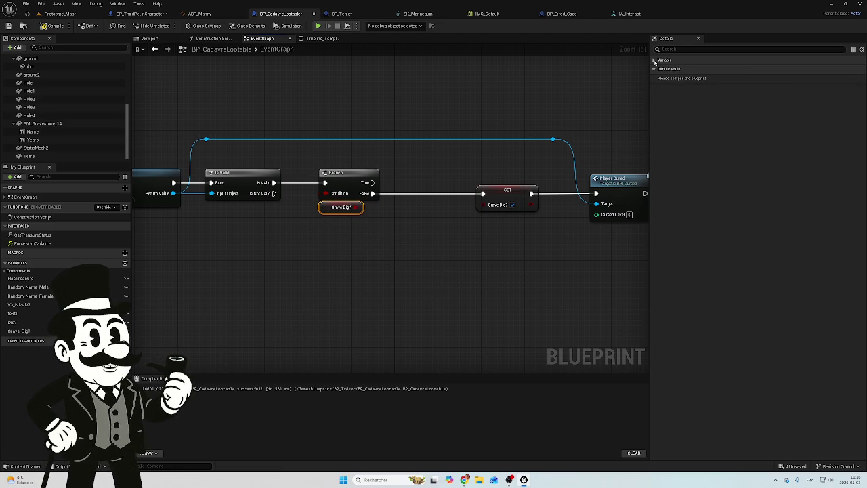
Inspect the Grave Dig? getter on BP_Terre's Branch to view its variable details.
{"action": "left_click", "coordinate": [338, 14]}
{"action": "left_click_drag", "start_coordinate": [419, 222], "coordinate": [208, 198]}
{"action": "left_click", "coordinate": [525, 150]}
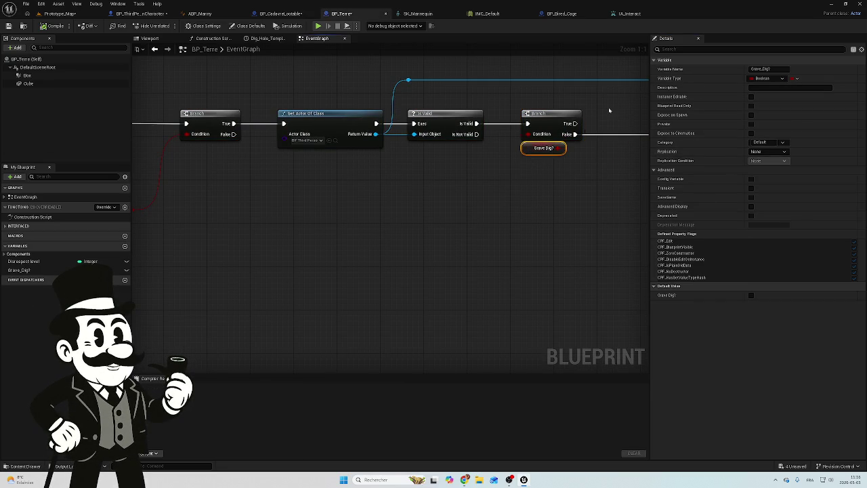
Check BP_Terre's Grave_Dig? variable definition and SET Grave Dig? node, then return to BP_CadavreLootable.
{"action": "left_click", "coordinate": [34, 271]}
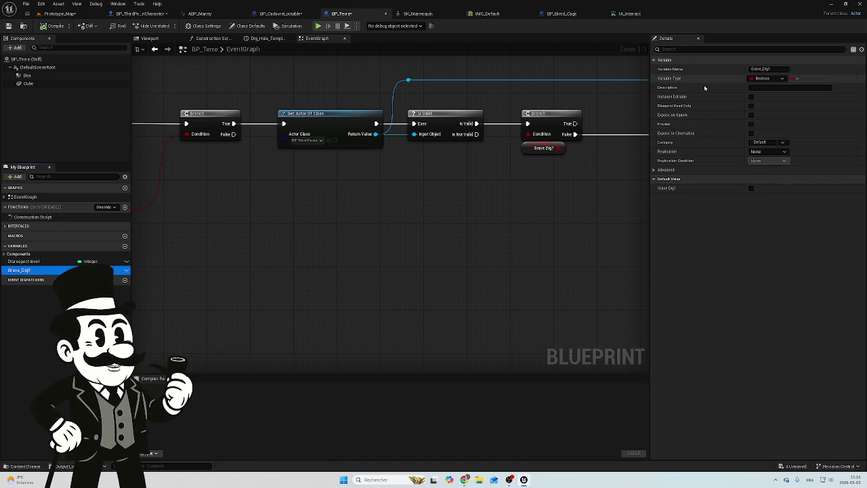
{"action": "mouse_move", "coordinate": [496, 194]}
{"action": "left_mouse_down"}
{"action": "mouse_move", "coordinate": [412, 197]}
{"action": "mouse_move", "coordinate": [378, 213]}
{"action": "mouse_move", "coordinate": [393, 226]}
{"action": "left_mouse_up"}
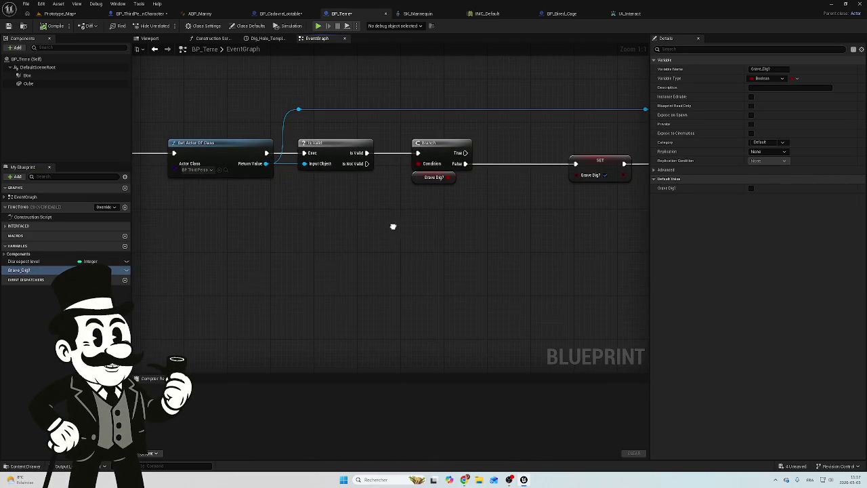
{"action": "left_click", "coordinate": [281, 13]}
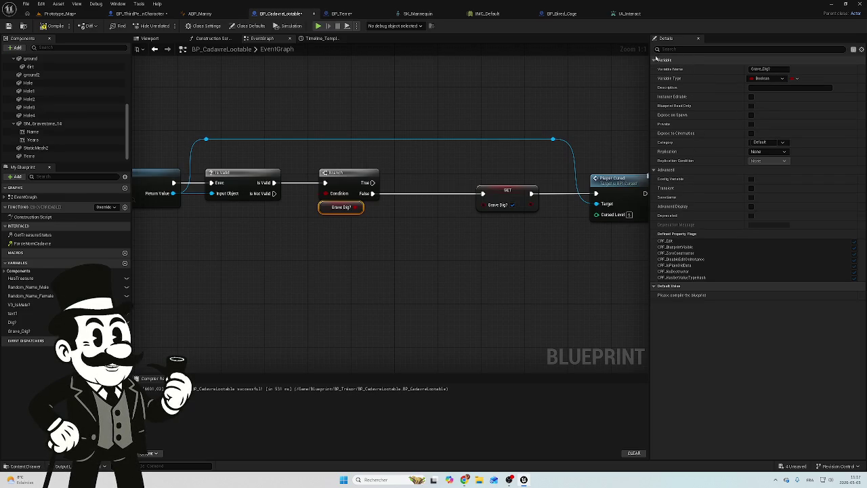
Leave Grave_Dig? unchecked by default, then compile and save BP_CadavreLootable.
{"action": "left_click", "coordinate": [19, 331]}
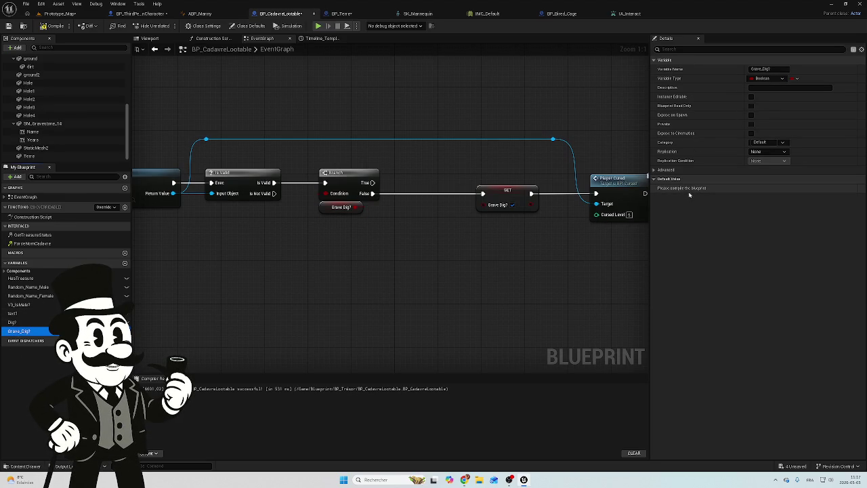
{"action": "left_click", "coordinate": [46, 27]}
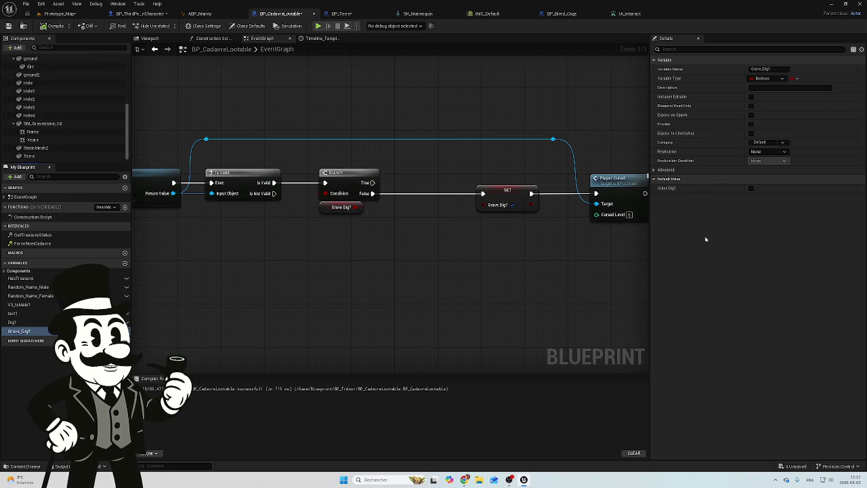
{"action": "mouse_move", "coordinate": [428, 248]}
{"action": "left_mouse_down"}
{"action": "mouse_move", "coordinate": [337, 240]}
{"action": "mouse_move", "coordinate": [410, 251]}
{"action": "mouse_move", "coordinate": [319, 250]}
{"action": "left_mouse_up"}
{"action": "scroll", "coordinate": [365, 250], "scroll_direction": "down", "scroll_amount": 1}
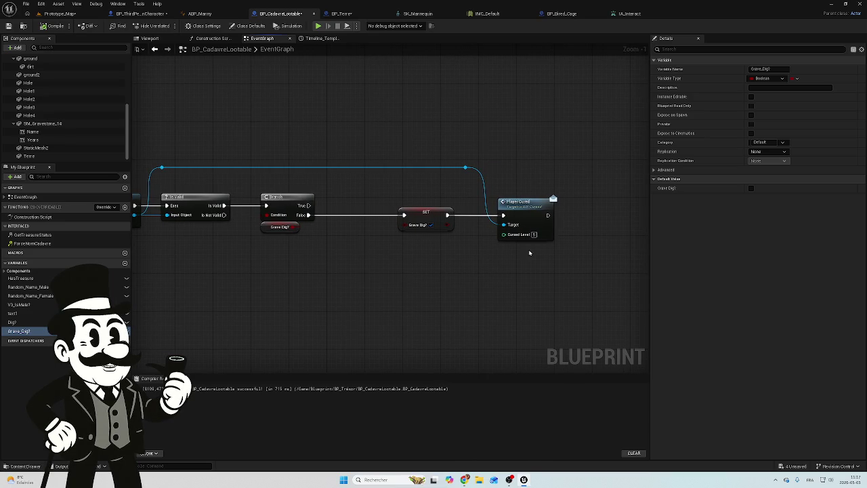
{"action": "key", "text": "ctrl+s"}
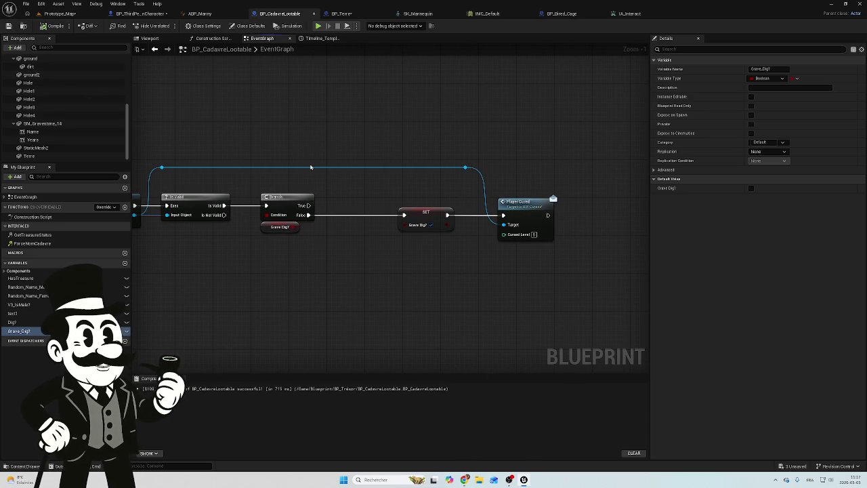
Survey the graph from the Timeline and Set Relative Location to the Interact event and Dig call.
{"action": "mouse_move", "coordinate": [337, 215]}
{"action": "left_mouse_down"}
{"action": "mouse_move", "coordinate": [586, 203]}
{"action": "mouse_move", "coordinate": [644, 217]}
{"action": "left_mouse_up"}
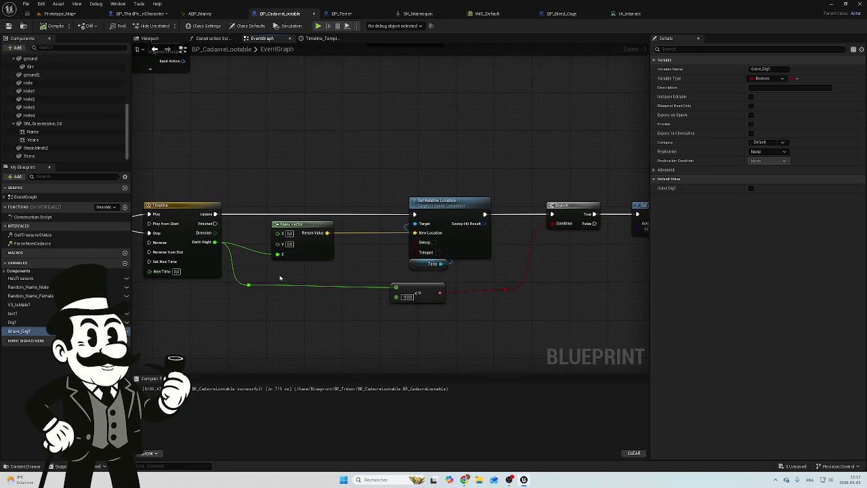
{"action": "left_click_drag", "start_coordinate": [280, 277], "coordinate": [521, 276]}
{"action": "scroll", "coordinate": [334, 289], "scroll_direction": "down", "scroll_amount": 4}
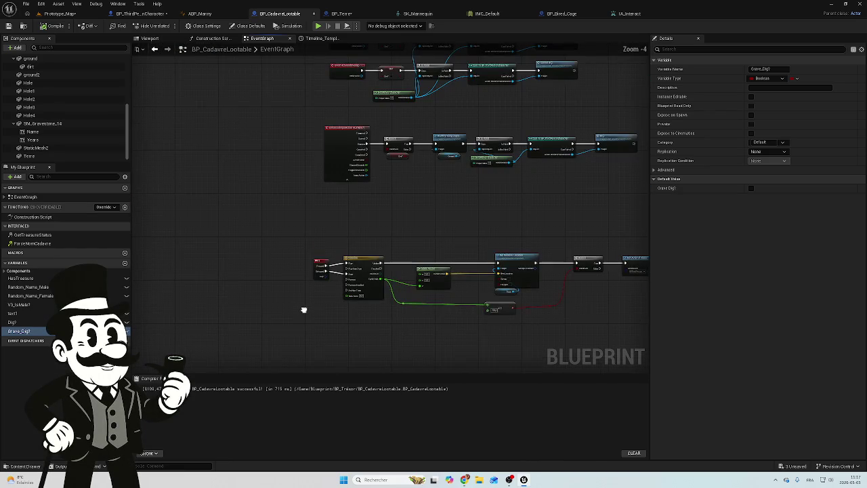
{"action": "left_click_drag", "start_coordinate": [303, 310], "coordinate": [261, 303]}
{"action": "scroll", "coordinate": [333, 234], "scroll_direction": "up", "scroll_amount": 3}
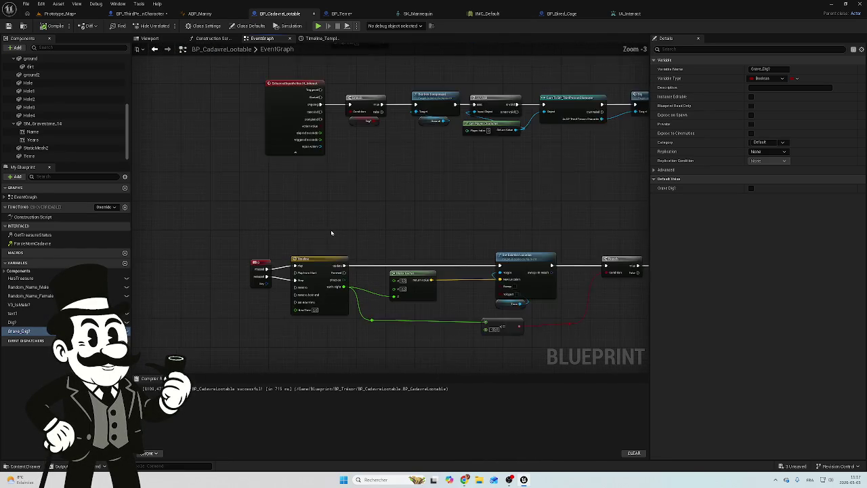
{"action": "mouse_move", "coordinate": [309, 274]}
{"action": "left_mouse_down"}
{"action": "mouse_move", "coordinate": [296, 277]}
{"action": "mouse_move", "coordinate": [321, 254]}
{"action": "mouse_move", "coordinate": [385, 242]}
{"action": "left_mouse_up"}
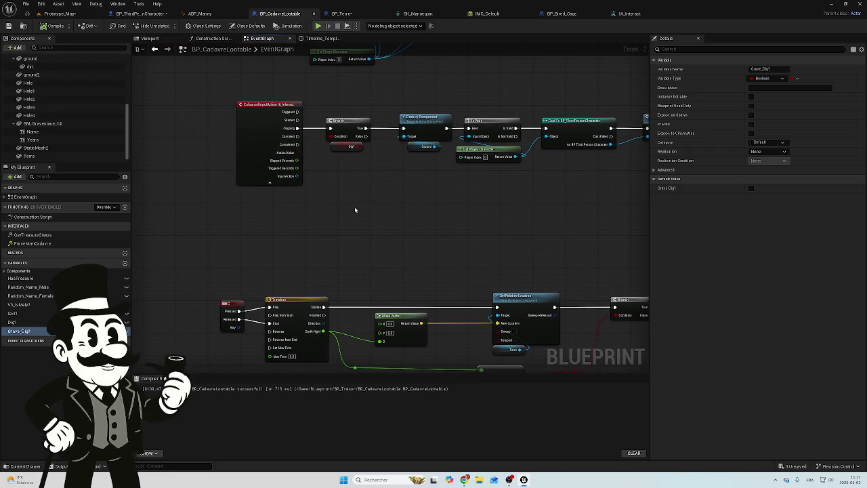
{"action": "mouse_move", "coordinate": [350, 155]}
{"action": "left_mouse_down"}
{"action": "mouse_move", "coordinate": [325, 185]}
{"action": "mouse_move", "coordinate": [296, 197]}
{"action": "mouse_move", "coordinate": [305, 180]}
{"action": "mouse_move", "coordinate": [293, 183]}
{"action": "left_mouse_up"}
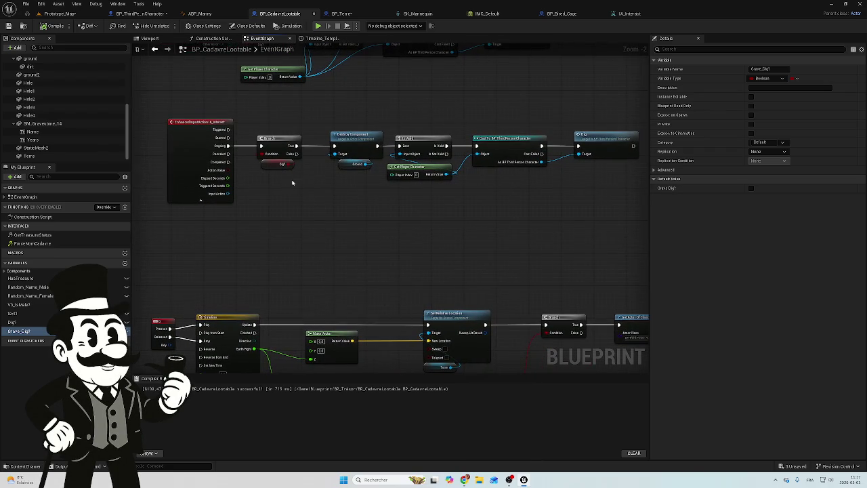
{"action": "left_click_drag", "start_coordinate": [424, 203], "coordinate": [393, 207]}
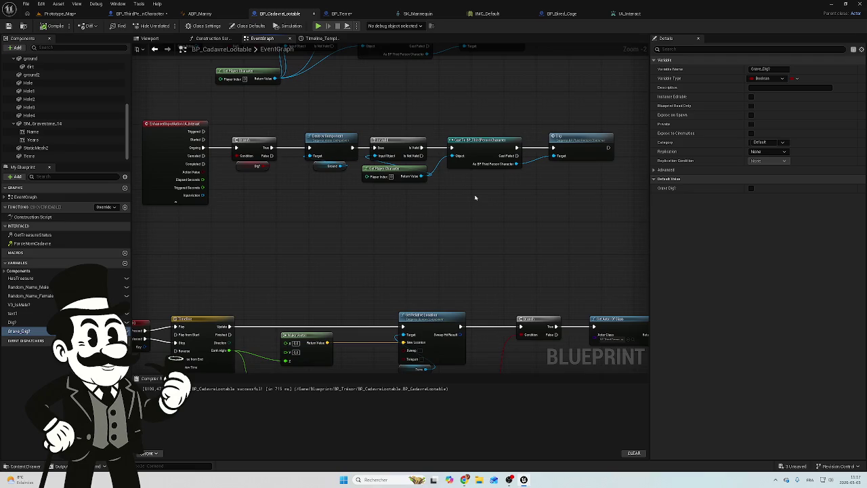
Frame the G key event with the Timeline, briefly select the Timeline, then reveal Branch and Get Actor Of Class.
{"action": "mouse_move", "coordinate": [390, 252]}
{"action": "left_mouse_down"}
{"action": "mouse_move", "coordinate": [401, 199]}
{"action": "mouse_move", "coordinate": [380, 196]}
{"action": "left_mouse_up"}
{"action": "scroll", "coordinate": [399, 199], "scroll_direction": "down", "scroll_amount": 3}
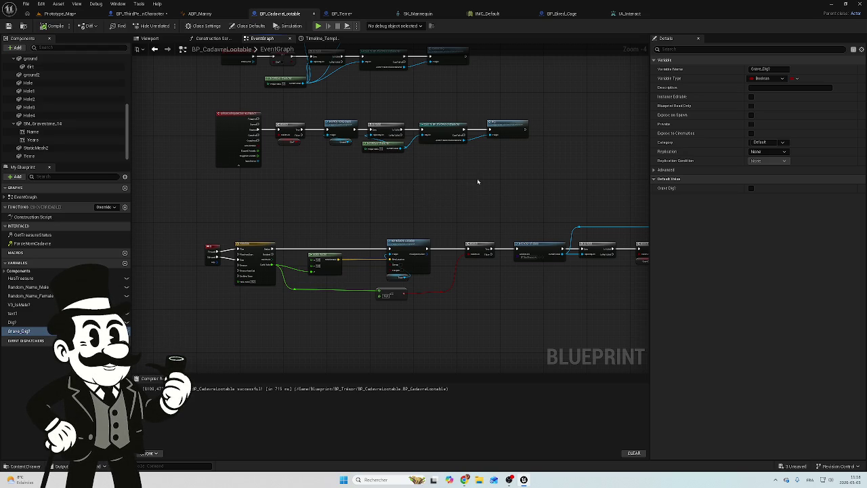
{"action": "scroll", "coordinate": [440, 230], "scroll_direction": "up", "scroll_amount": 5}
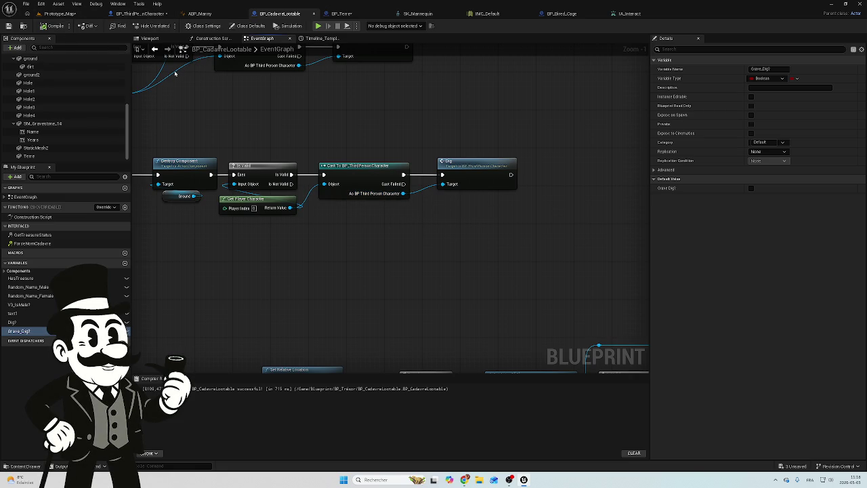
{"action": "mouse_move", "coordinate": [386, 269]}
{"action": "left_mouse_down"}
{"action": "mouse_move", "coordinate": [505, 250]}
{"action": "mouse_move", "coordinate": [501, 240]}
{"action": "mouse_move", "coordinate": [579, 233]}
{"action": "mouse_move", "coordinate": [549, 143]}
{"action": "left_mouse_up"}
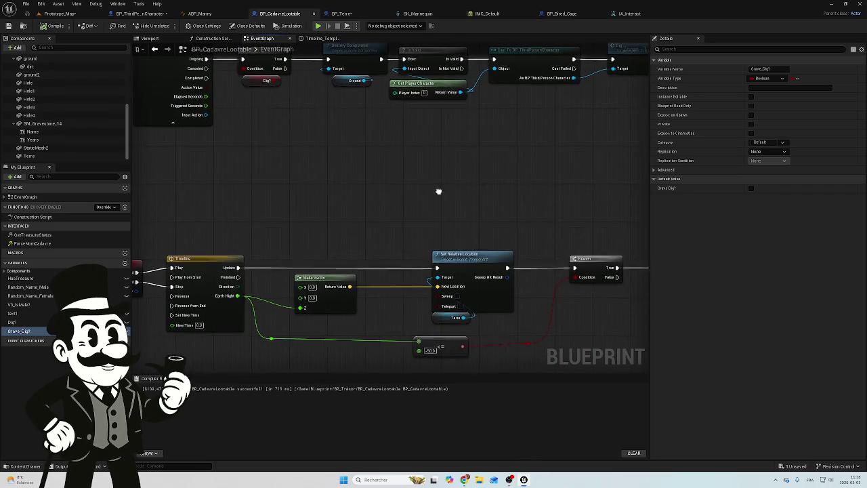
{"action": "left_click_drag", "start_coordinate": [422, 194], "coordinate": [468, 149]}
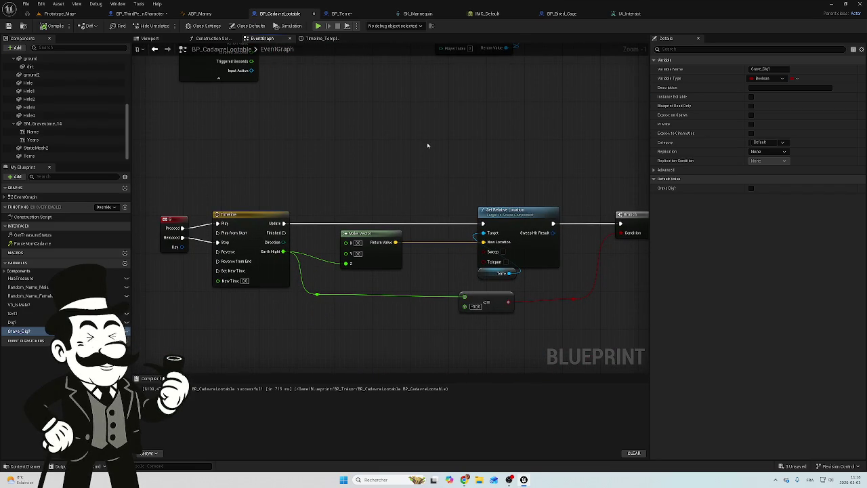
{"action": "mouse_move", "coordinate": [364, 176]}
{"action": "left_mouse_down"}
{"action": "mouse_move", "coordinate": [460, 167]}
{"action": "mouse_move", "coordinate": [352, 178]}
{"action": "left_mouse_up"}
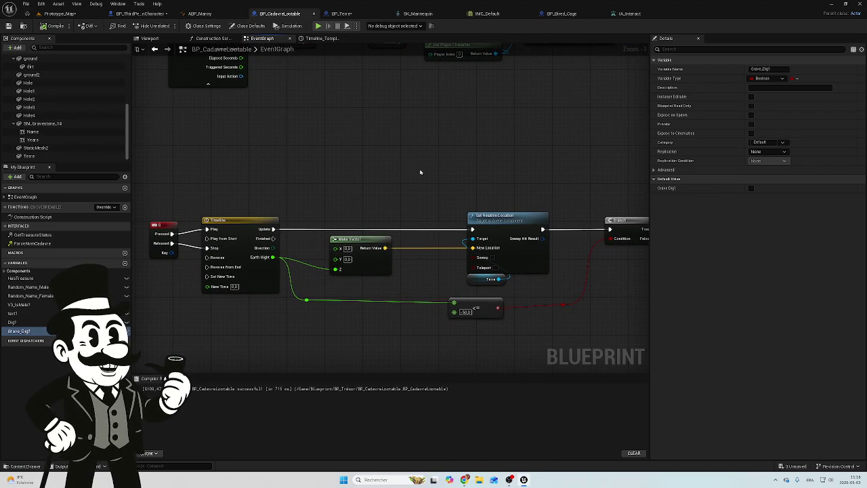
{"action": "mouse_move", "coordinate": [400, 196]}
{"action": "left_mouse_down"}
{"action": "mouse_move", "coordinate": [474, 180]}
{"action": "mouse_move", "coordinate": [411, 184]}
{"action": "left_mouse_up"}
{"action": "left_click", "coordinate": [230, 222]}
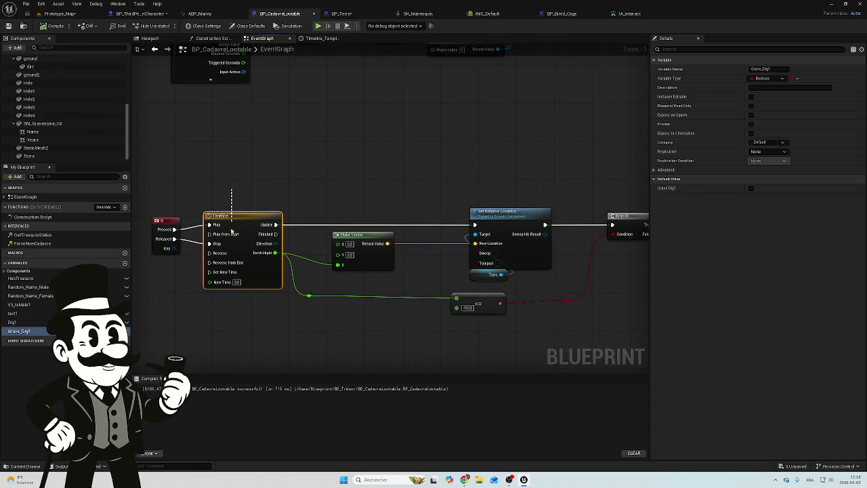
{"action": "left_click", "coordinate": [323, 171]}
{"action": "scroll", "coordinate": [353, 163], "scroll_direction": "down", "scroll_amount": 1}
{"action": "mouse_move", "coordinate": [353, 163]}
{"action": "left_mouse_down"}
{"action": "mouse_move", "coordinate": [375, 197]}
{"action": "mouse_move", "coordinate": [371, 218]}
{"action": "mouse_move", "coordinate": [235, 232]}
{"action": "mouse_move", "coordinate": [180, 226]}
{"action": "left_mouse_up"}
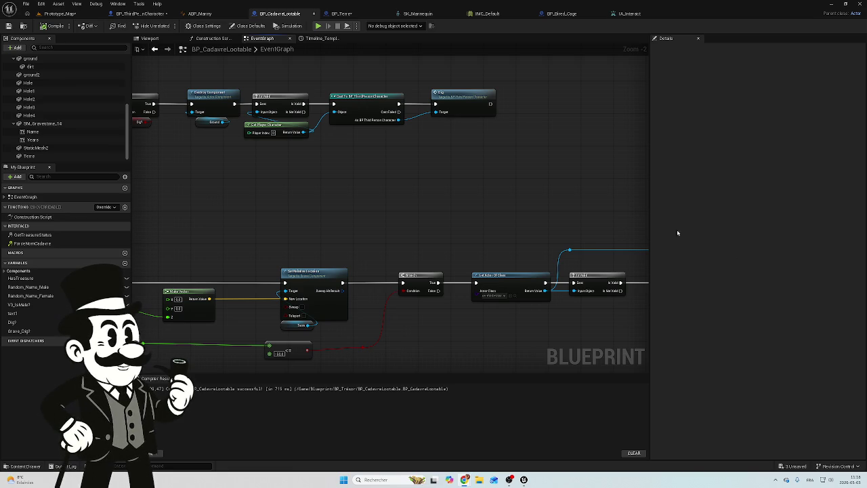
Delete the G key input event that started the dig Timeline.
{"action": "mouse_move", "coordinate": [352, 250]}
{"action": "left_mouse_down"}
{"action": "mouse_move", "coordinate": [329, 223]}
{"action": "mouse_move", "coordinate": [168, 197]}
{"action": "mouse_move", "coordinate": [275, 186]}
{"action": "mouse_move", "coordinate": [160, 183]}
{"action": "mouse_move", "coordinate": [319, 213]}
{"action": "mouse_move", "coordinate": [518, 195]}
{"action": "left_mouse_up"}
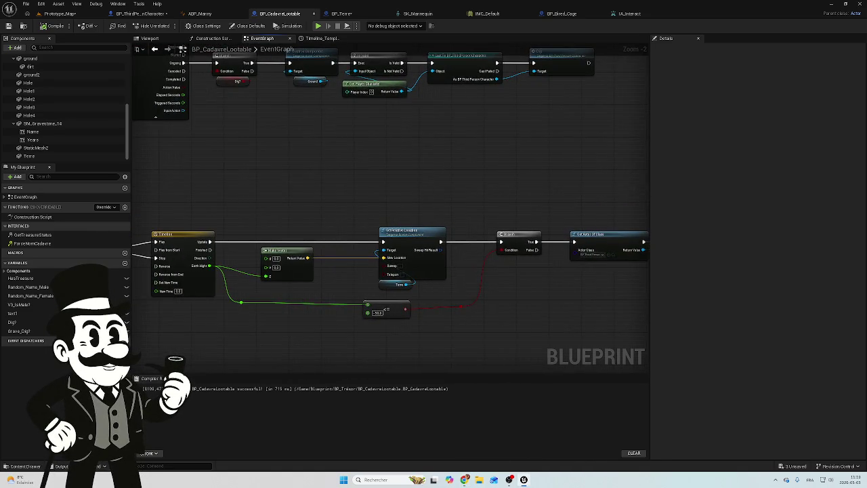
{"action": "left_click_drag", "start_coordinate": [304, 170], "coordinate": [467, 172]}
{"action": "mouse_move", "coordinate": [377, 193]}
{"action": "left_mouse_down"}
{"action": "mouse_move", "coordinate": [322, 210]}
{"action": "mouse_move", "coordinate": [278, 209]}
{"action": "left_mouse_up"}
{"action": "scroll", "coordinate": [322, 210], "scroll_direction": "down", "scroll_amount": 1}
{"action": "left_click", "coordinate": [180, 266]}
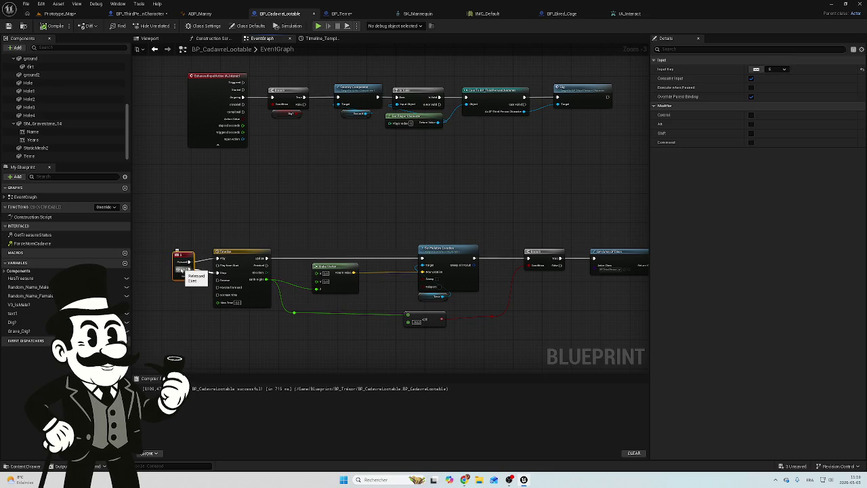
{"action": "key", "text": "Delete"}
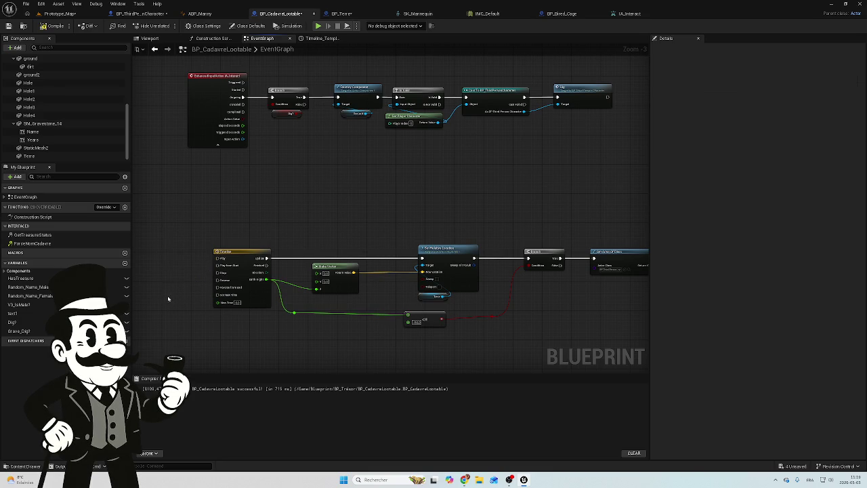
Arrange the view so the IA_Interact event, Branch and Dig call sit near the Timeline row.
{"action": "left_click_drag", "start_coordinate": [250, 218], "coordinate": [241, 222]}
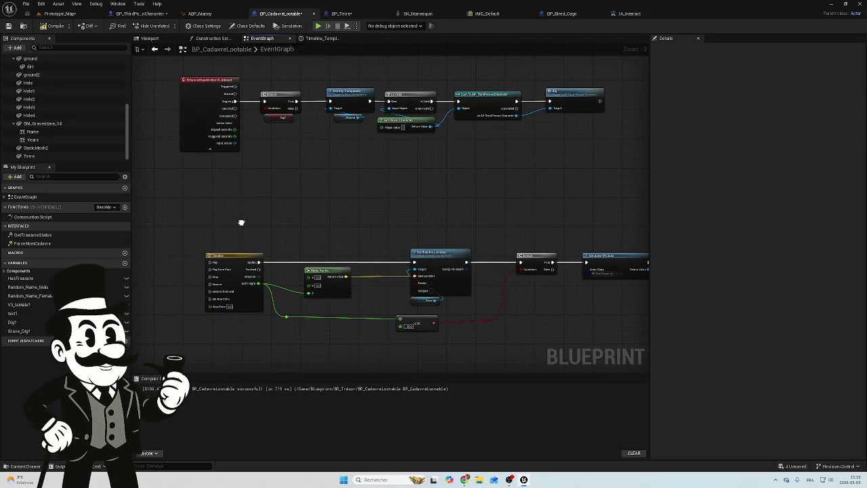
{"action": "scroll", "coordinate": [244, 199], "scroll_direction": "up", "scroll_amount": 1}
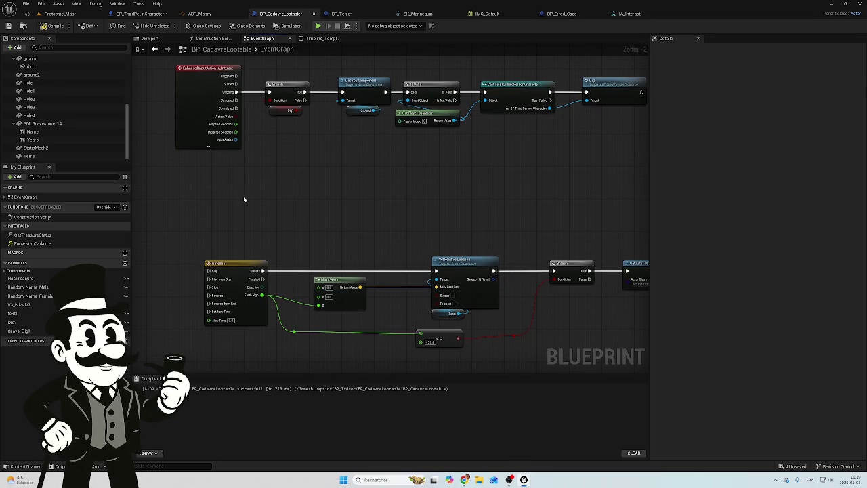
{"action": "scroll", "coordinate": [243, 198], "scroll_direction": "down", "scroll_amount": 3}
{"action": "mouse_move", "coordinate": [239, 201]}
{"action": "left_mouse_down"}
{"action": "mouse_move", "coordinate": [201, 203]}
{"action": "mouse_move", "coordinate": [260, 212]}
{"action": "left_mouse_up"}
{"action": "scroll", "coordinate": [302, 227], "scroll_direction": "up", "scroll_amount": 3}
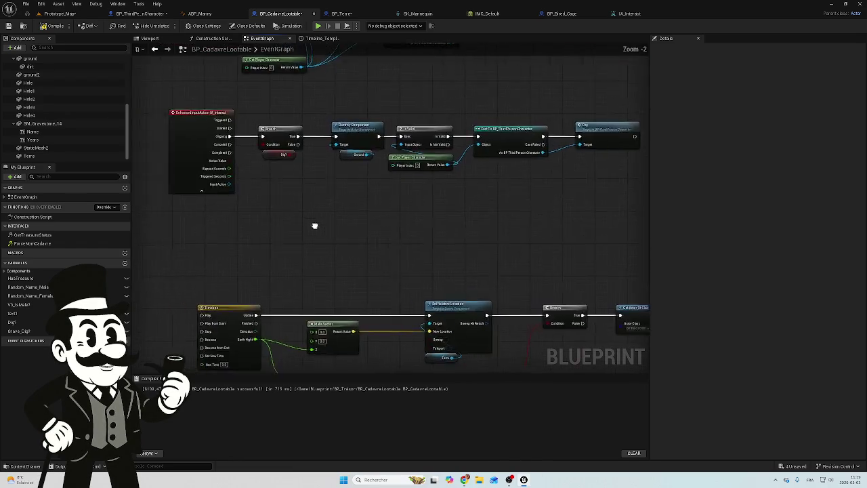
{"action": "scroll", "coordinate": [350, 215], "scroll_direction": "down", "scroll_amount": 1}
{"action": "left_click_drag", "start_coordinate": [350, 215], "coordinate": [301, 215]}
{"action": "scroll", "coordinate": [264, 208], "scroll_direction": "down", "scroll_amount": 3}
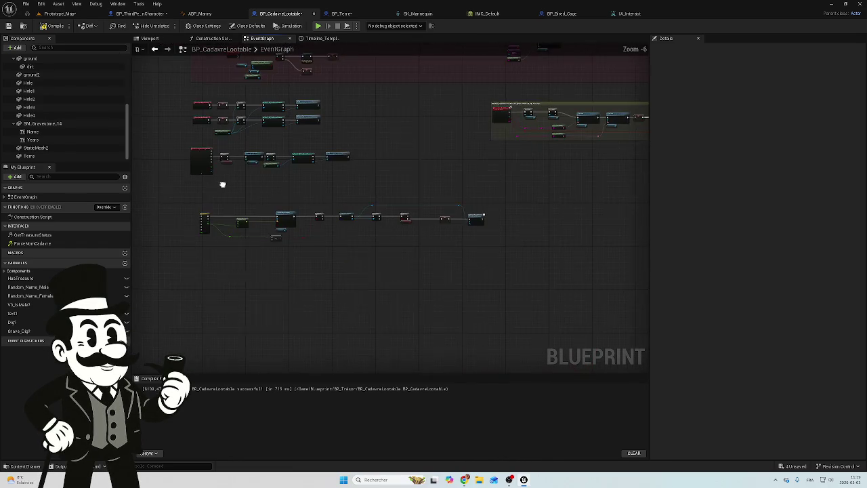
{"action": "mouse_move", "coordinate": [409, 135]}
{"action": "left_mouse_down"}
{"action": "mouse_move", "coordinate": [248, 170]}
{"action": "mouse_move", "coordinate": [214, 153]}
{"action": "left_mouse_up"}
{"action": "mouse_move", "coordinate": [550, 190]}
{"action": "left_mouse_down"}
{"action": "mouse_move", "coordinate": [296, 251]}
{"action": "mouse_move", "coordinate": [251, 237]}
{"action": "left_mouse_up"}
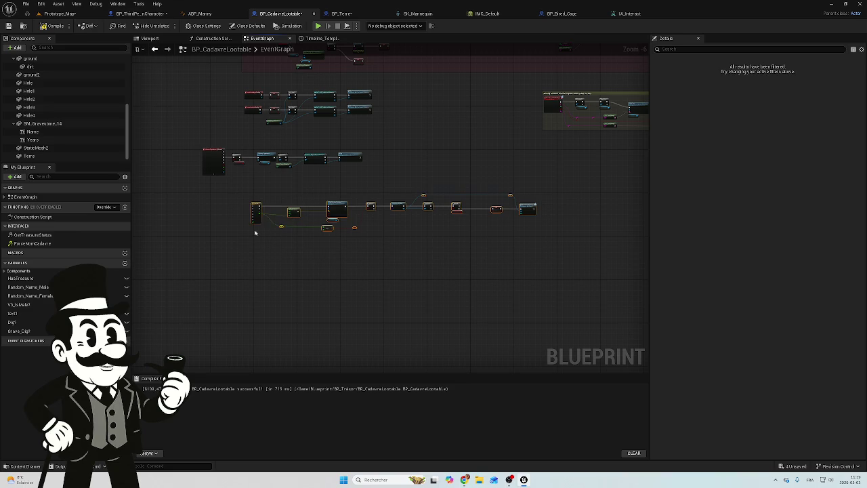
{"action": "mouse_move", "coordinate": [256, 207]}
{"action": "left_mouse_down"}
{"action": "mouse_move", "coordinate": [406, 196]}
{"action": "mouse_move", "coordinate": [354, 194]}
{"action": "mouse_move", "coordinate": [372, 239]}
{"action": "mouse_move", "coordinate": [339, 201]}
{"action": "mouse_move", "coordinate": [426, 234]}
{"action": "left_mouse_up"}
{"action": "scroll", "coordinate": [347, 188], "scroll_direction": "up", "scroll_amount": 5}
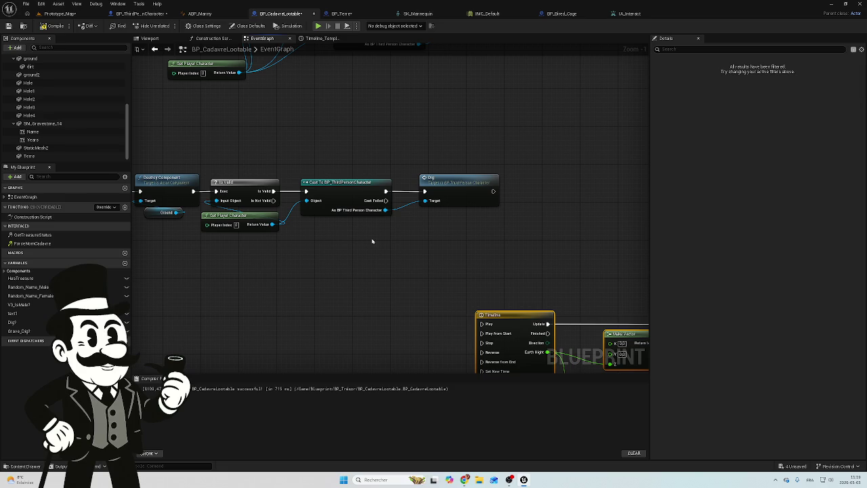
{"action": "mouse_move", "coordinate": [419, 237]}
{"action": "left_mouse_down"}
{"action": "mouse_move", "coordinate": [509, 228]}
{"action": "mouse_move", "coordinate": [297, 238]}
{"action": "left_mouse_up"}
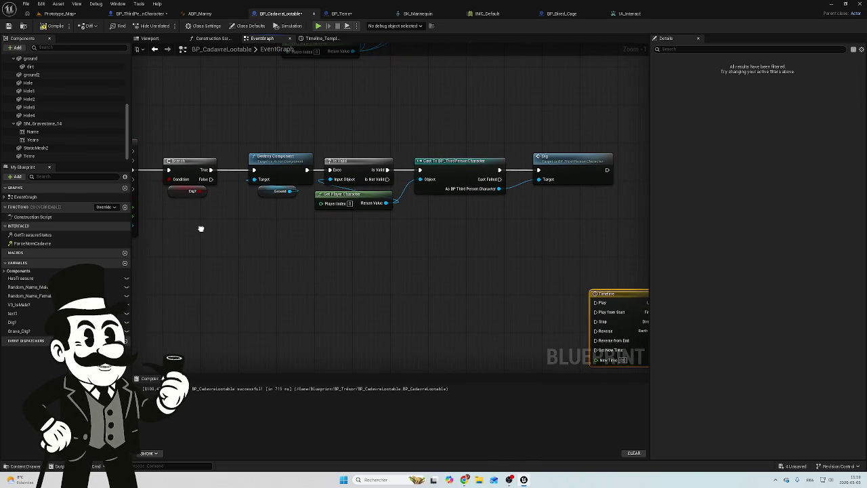
{"action": "mouse_move", "coordinate": [201, 228]}
{"action": "left_mouse_down"}
{"action": "mouse_move", "coordinate": [284, 226]}
{"action": "mouse_move", "coordinate": [143, 207]}
{"action": "left_mouse_up"}
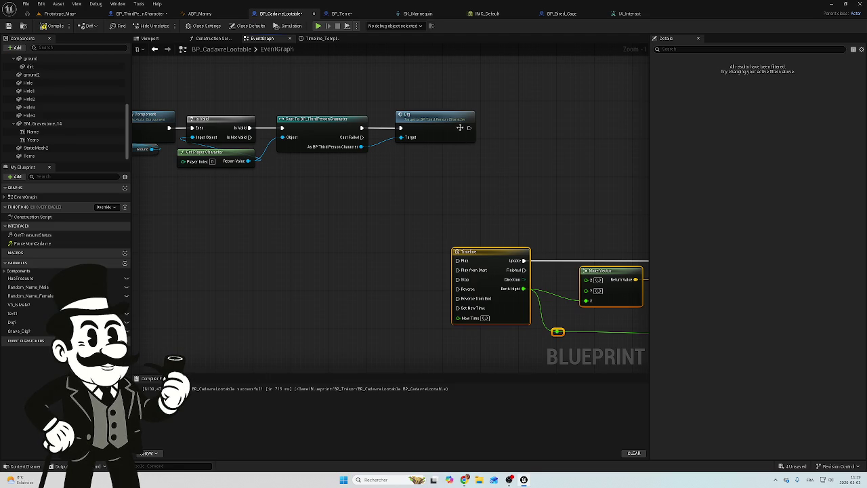
Connect the Dig call's output exec to the Timeline's Play input and review the chain.
{"action": "mouse_move", "coordinate": [469, 128]}
{"action": "left_mouse_down"}
{"action": "mouse_move", "coordinate": [436, 246]}
{"action": "mouse_move", "coordinate": [457, 260]}
{"action": "left_mouse_up"}
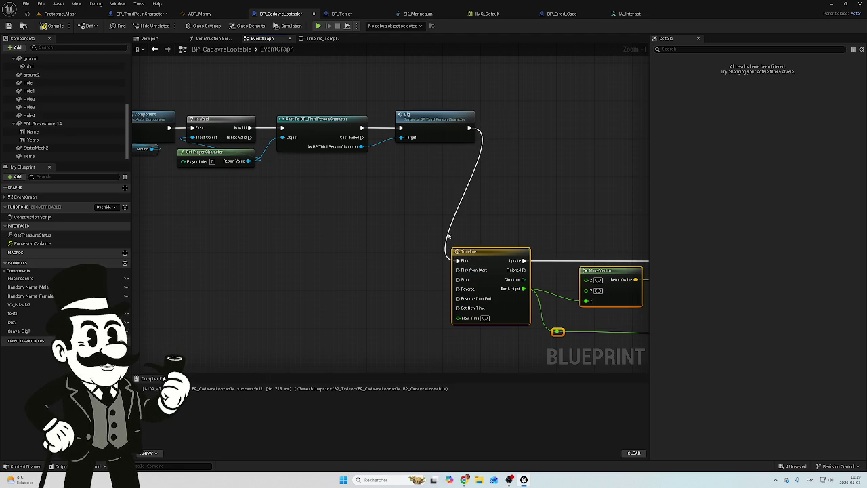
{"action": "mouse_move", "coordinate": [381, 190]}
{"action": "left_mouse_down"}
{"action": "mouse_move", "coordinate": [312, 190]}
{"action": "mouse_move", "coordinate": [504, 190]}
{"action": "mouse_move", "coordinate": [225, 195]}
{"action": "left_mouse_up"}
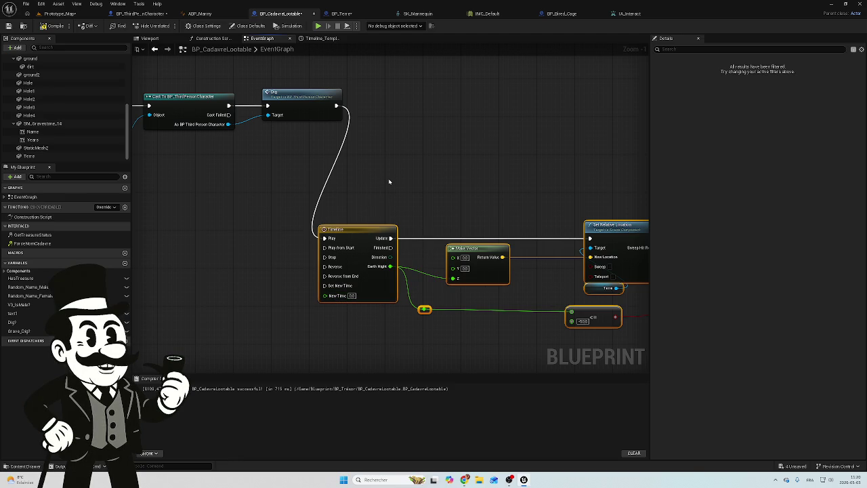
{"action": "mouse_move", "coordinate": [275, 178]}
{"action": "left_mouse_down"}
{"action": "mouse_move", "coordinate": [530, 217]}
{"action": "mouse_move", "coordinate": [565, 207]}
{"action": "mouse_move", "coordinate": [194, 192]}
{"action": "left_mouse_up"}
{"action": "left_click_drag", "start_coordinate": [468, 219], "coordinate": [499, 216]}
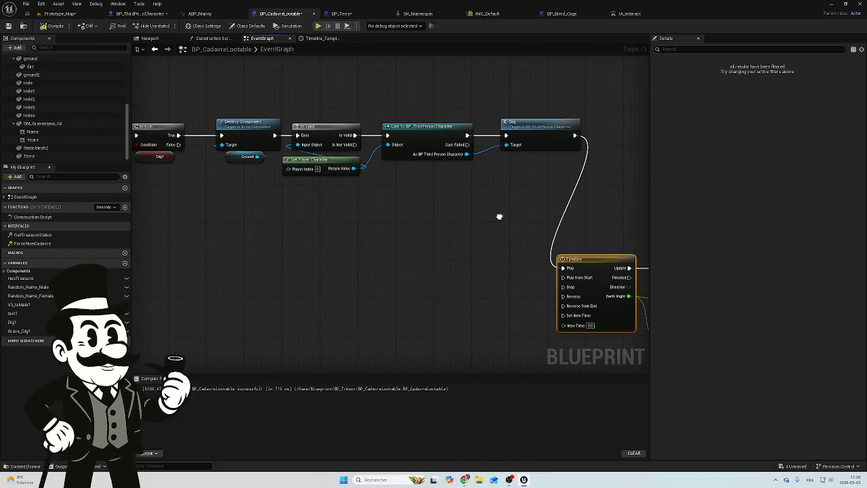
{"action": "left_click_drag", "start_coordinate": [537, 179], "coordinate": [472, 213]}
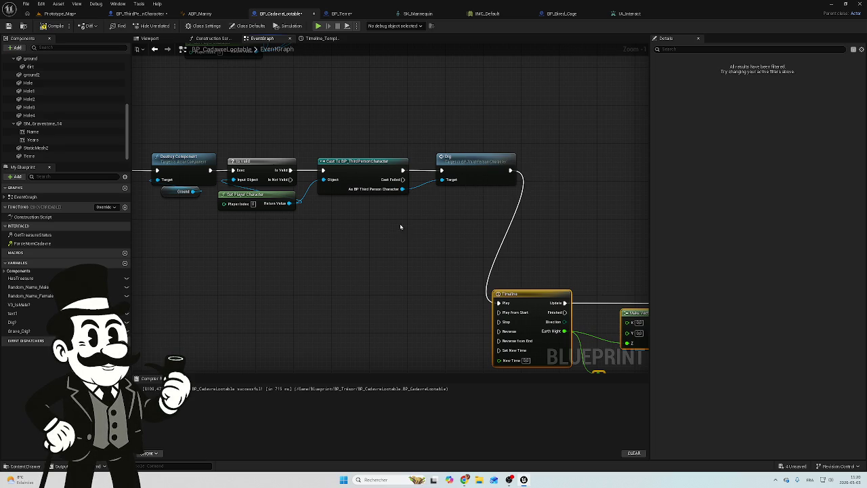
{"action": "mouse_move", "coordinate": [475, 225]}
{"action": "left_mouse_down"}
{"action": "mouse_move", "coordinate": [451, 188]}
{"action": "mouse_move", "coordinate": [433, 219]}
{"action": "mouse_move", "coordinate": [315, 224]}
{"action": "mouse_move", "coordinate": [258, 251]}
{"action": "mouse_move", "coordinate": [268, 222]}
{"action": "mouse_move", "coordinate": [287, 210]}
{"action": "mouse_move", "coordinate": [260, 207]}
{"action": "left_mouse_up"}
{"action": "mouse_move", "coordinate": [366, 212]}
{"action": "left_mouse_down"}
{"action": "mouse_move", "coordinate": [486, 188]}
{"action": "mouse_move", "coordinate": [509, 169]}
{"action": "mouse_move", "coordinate": [405, 156]}
{"action": "mouse_move", "coordinate": [494, 174]}
{"action": "left_mouse_up"}
Recompile BP_CadavreLootable and save all four unsaved assets.
{"action": "left_click", "coordinate": [65, 24]}
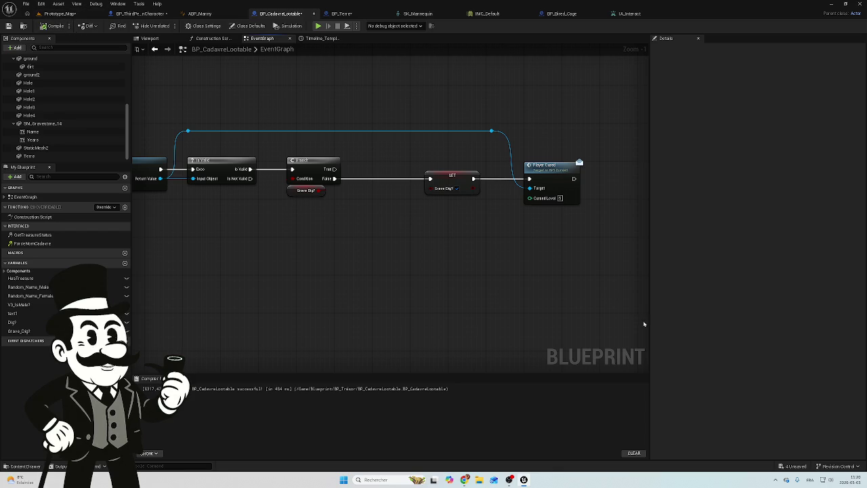
{"action": "left_click", "coordinate": [793, 466]}
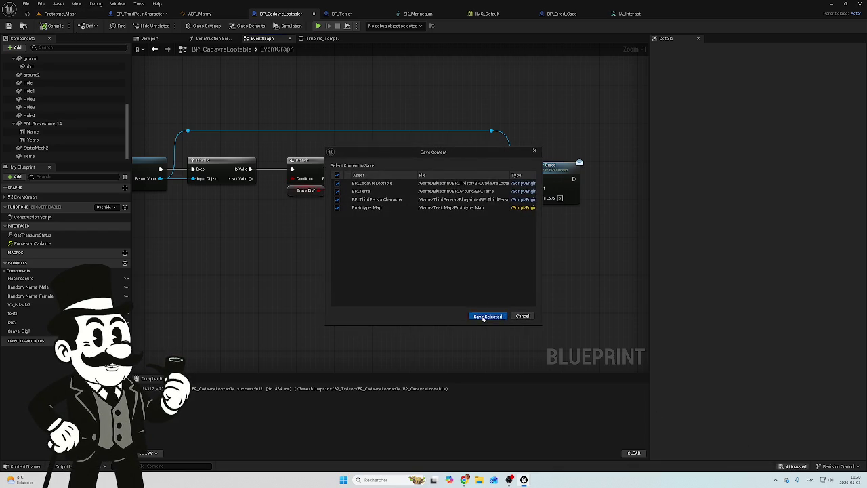
{"action": "left_click", "coordinate": [480, 316]}
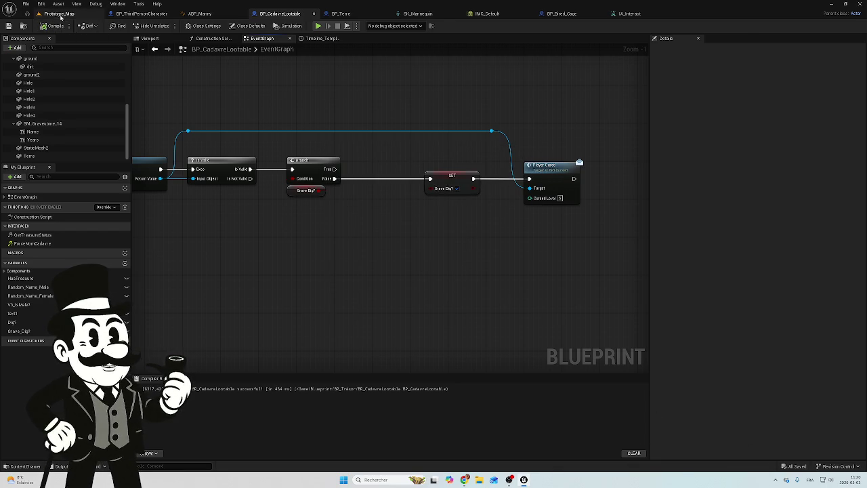
Play-test Prototype_Map, stop it, and return to the BP_CadavreLootable blueprint.
{"action": "left_click", "coordinate": [59, 13]}
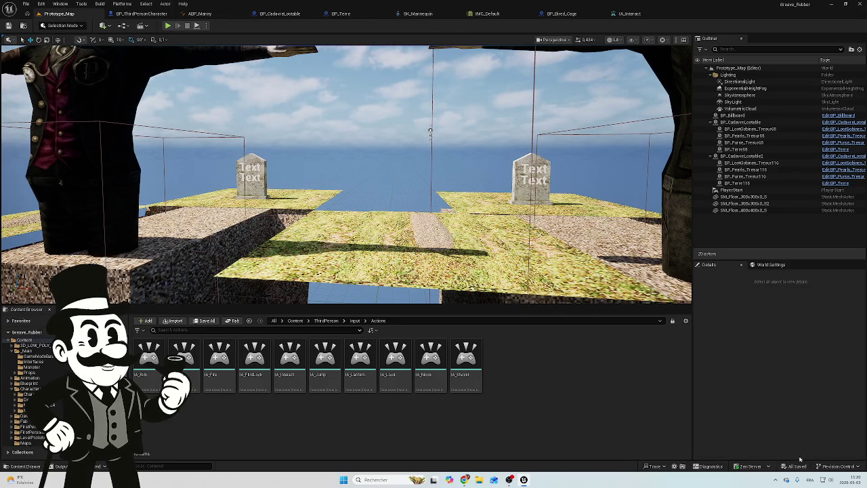
{"action": "left_click", "coordinate": [168, 26]}
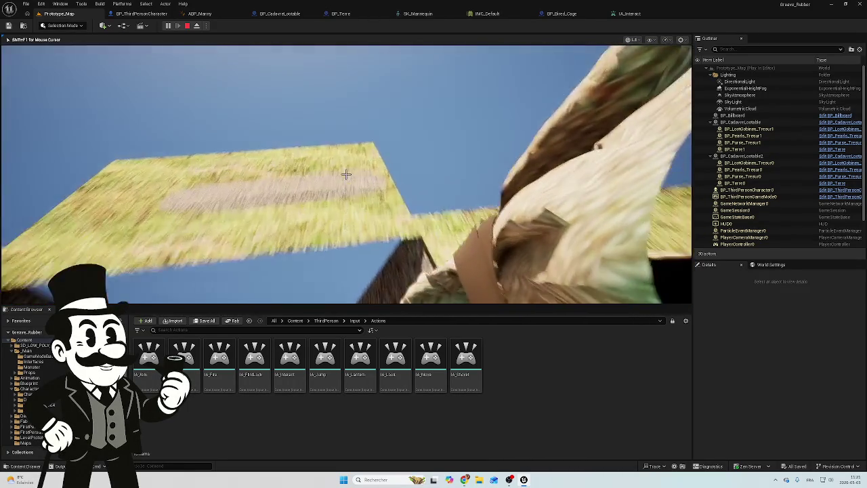
{"action": "key", "text": "Escape"}
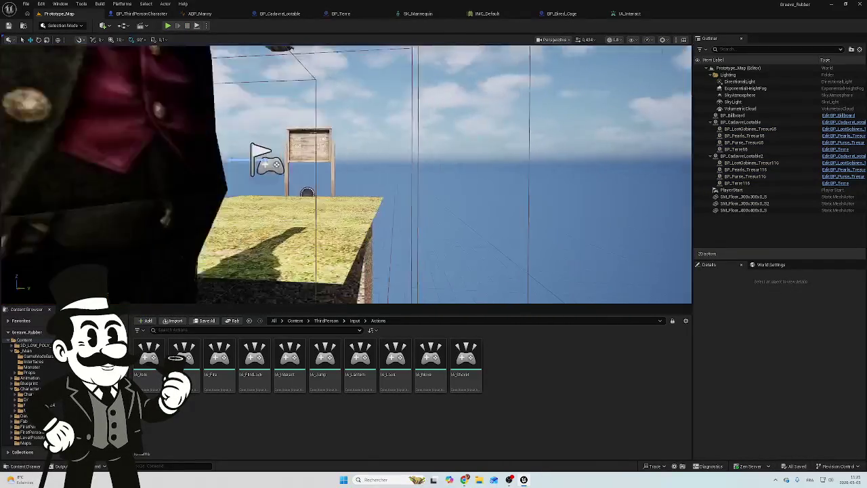
{"action": "left_click", "coordinate": [141, 13]}
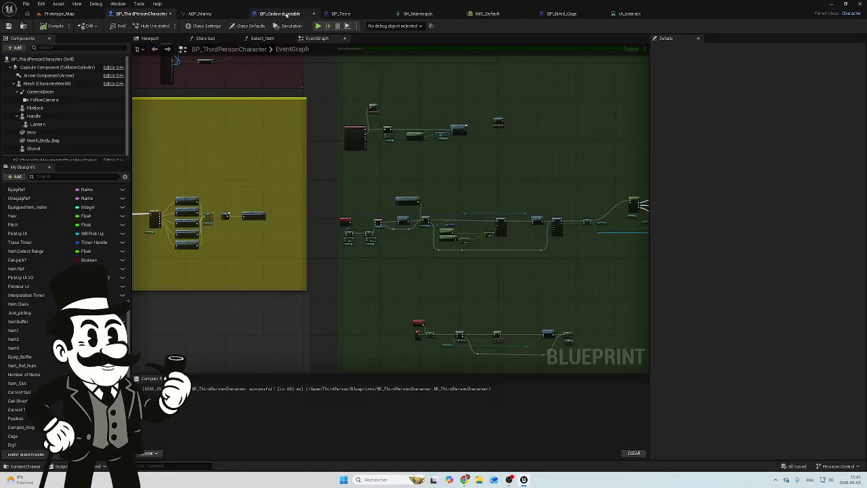
{"action": "left_click", "coordinate": [285, 14]}
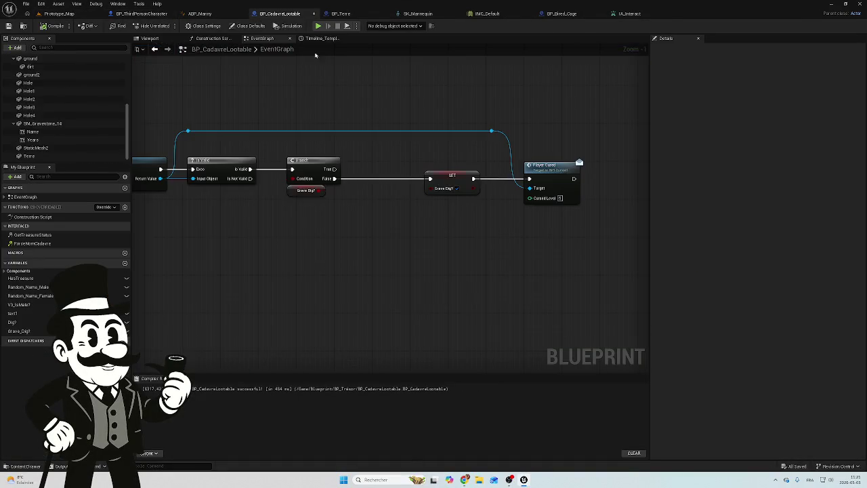
Move the Dig? Branch from IA_Interact's Ongoing pin to Triggered and recompile.
{"action": "scroll", "coordinate": [513, 160], "scroll_direction": "down", "scroll_amount": 4}
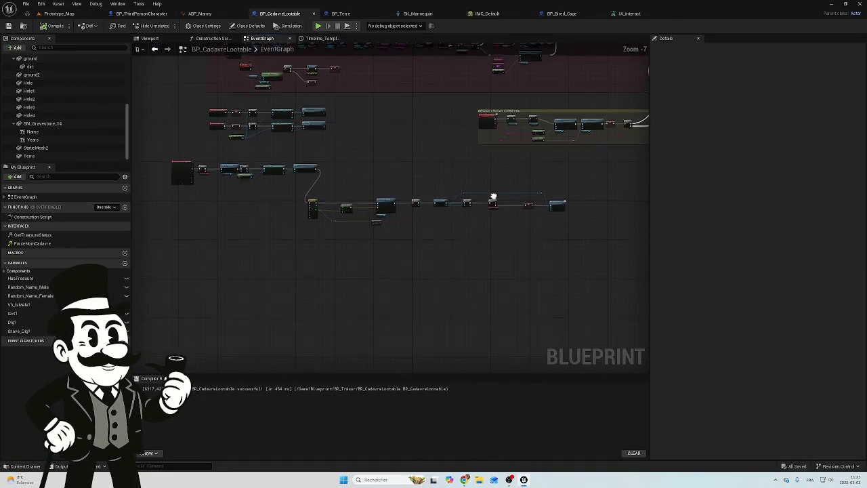
{"action": "scroll", "coordinate": [357, 215], "scroll_direction": "up", "scroll_amount": 4}
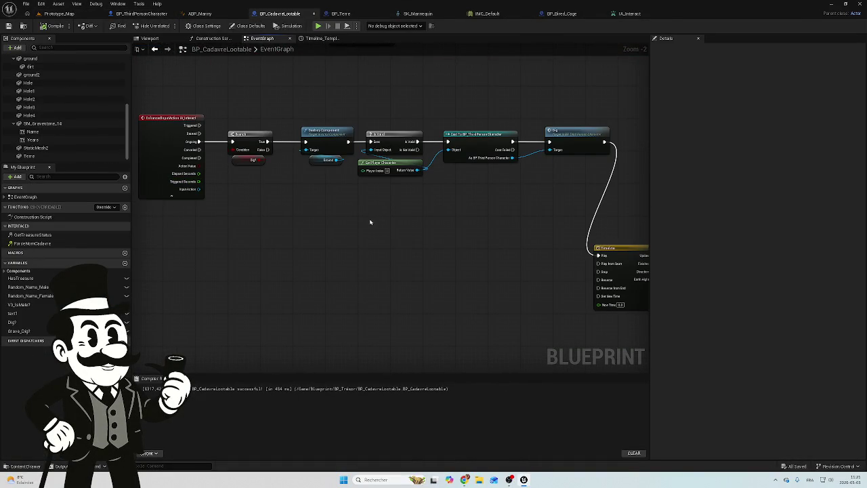
{"action": "scroll", "coordinate": [333, 221], "scroll_direction": "down", "scroll_amount": 4}
{"action": "scroll", "coordinate": [331, 222], "scroll_direction": "up", "scroll_amount": 4}
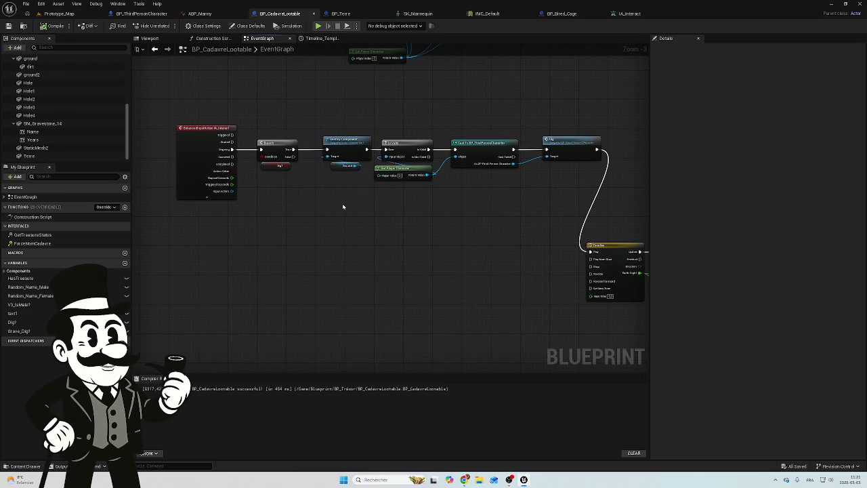
{"action": "left_click_drag", "start_coordinate": [380, 88], "coordinate": [271, 217]}
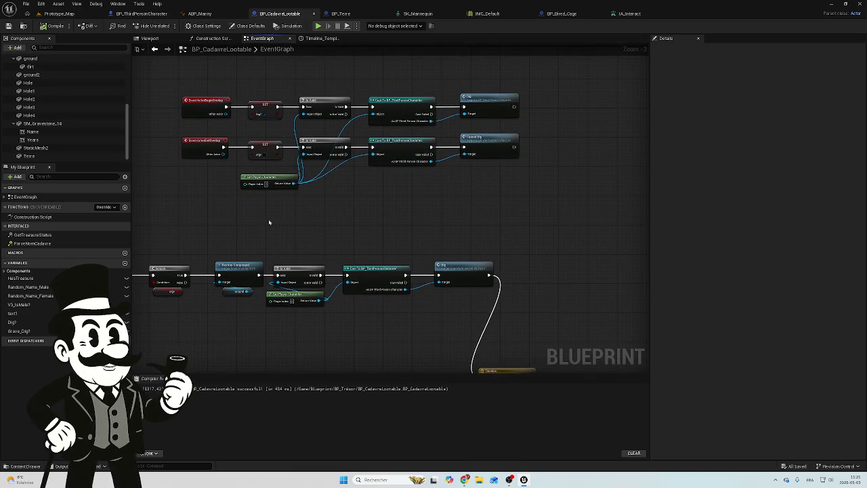
{"action": "scroll", "coordinate": [259, 231], "scroll_direction": "up", "scroll_amount": 4}
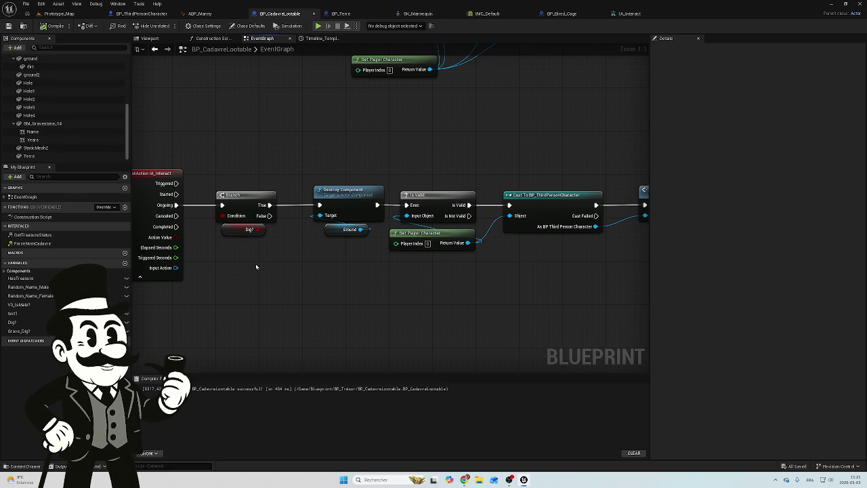
{"action": "left_click_drag", "start_coordinate": [234, 256], "coordinate": [382, 257]}
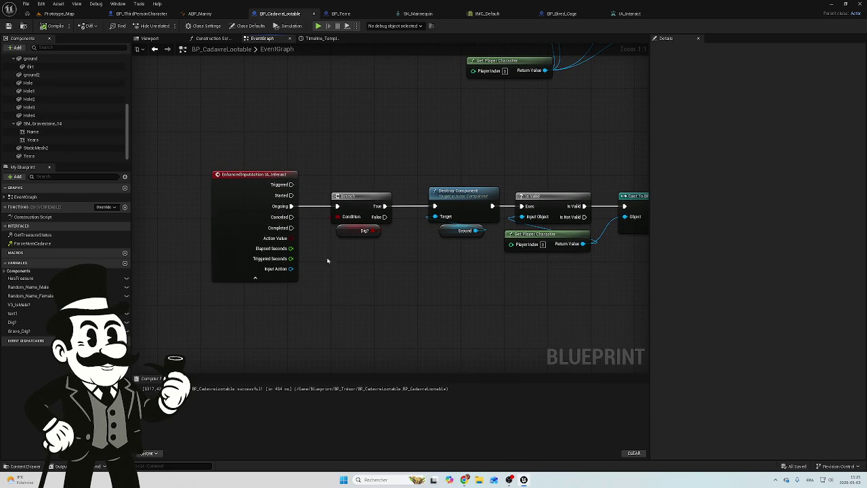
{"action": "left_click", "coordinate": [291, 206], "text": "alt"}
{"action": "left_click_drag", "start_coordinate": [291, 184], "coordinate": [338, 206]}
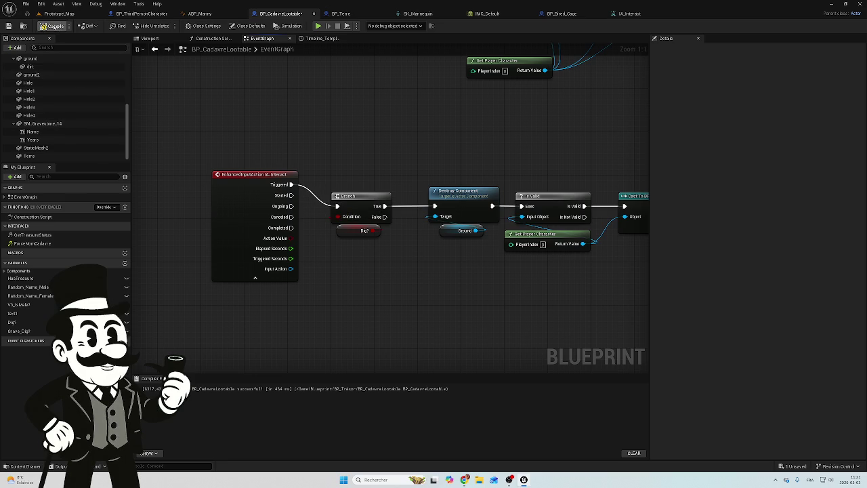
{"action": "left_click", "coordinate": [8, 26]}
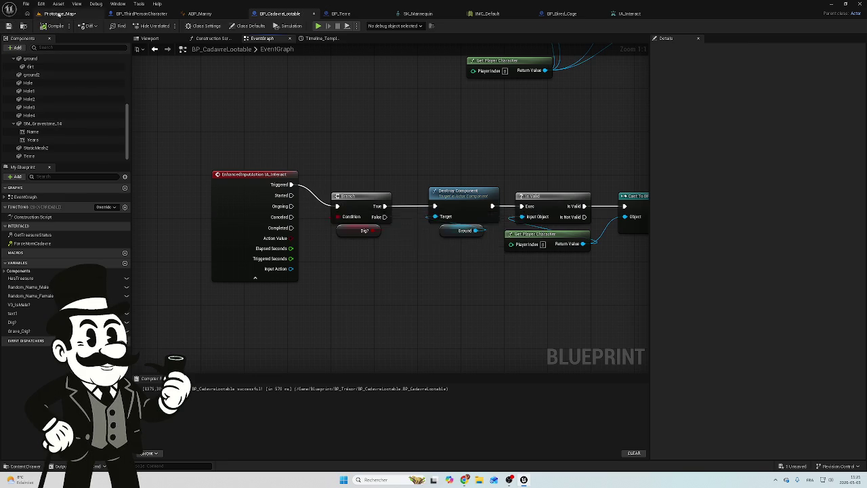
Save the Prototype_Map level from the unsaved assets list.
{"action": "left_click", "coordinate": [59, 13]}
{"action": "left_click", "coordinate": [796, 466]}
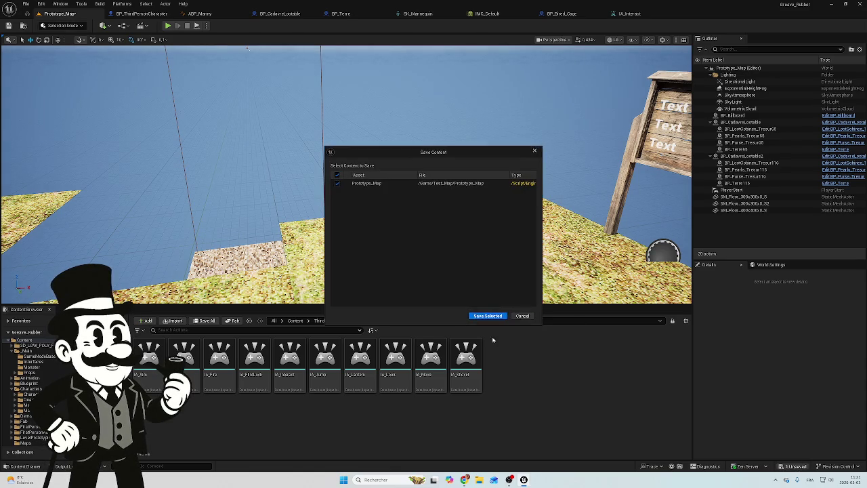
{"action": "left_click", "coordinate": [477, 316]}
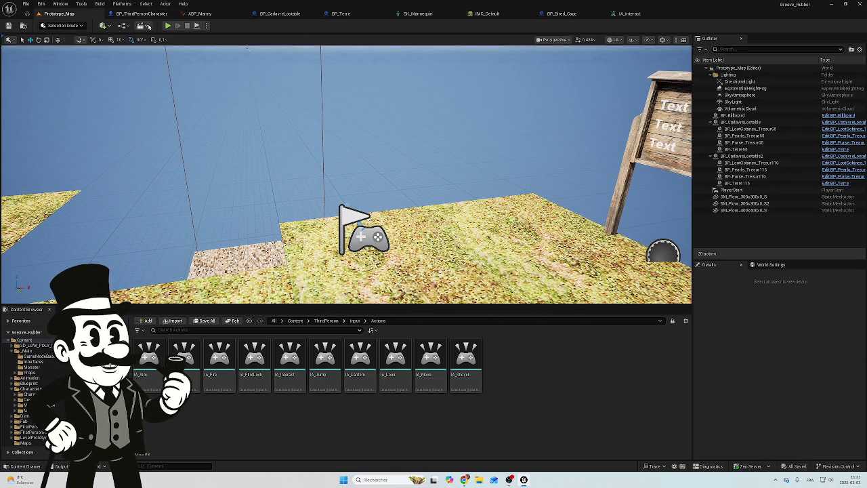
Run a play-test to try the dig interaction, then stop it with Esc.
{"action": "left_click", "coordinate": [167, 26]}
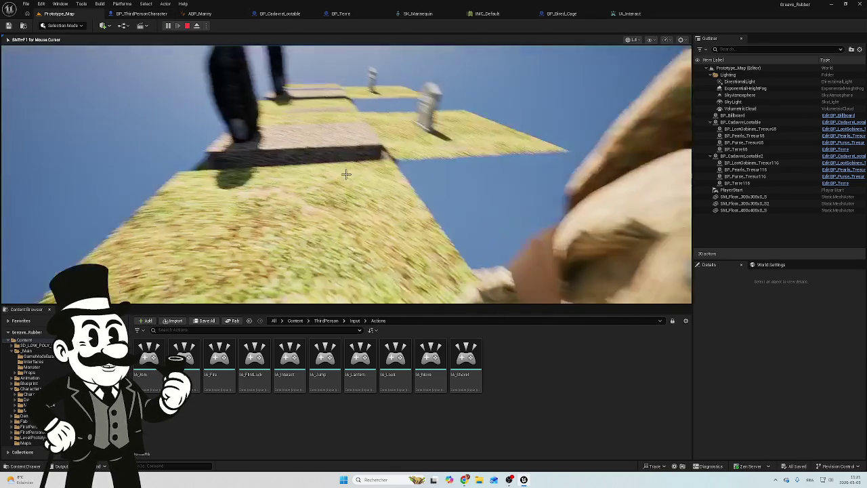
{"action": "mouse_move", "coordinate": [345, 174]}
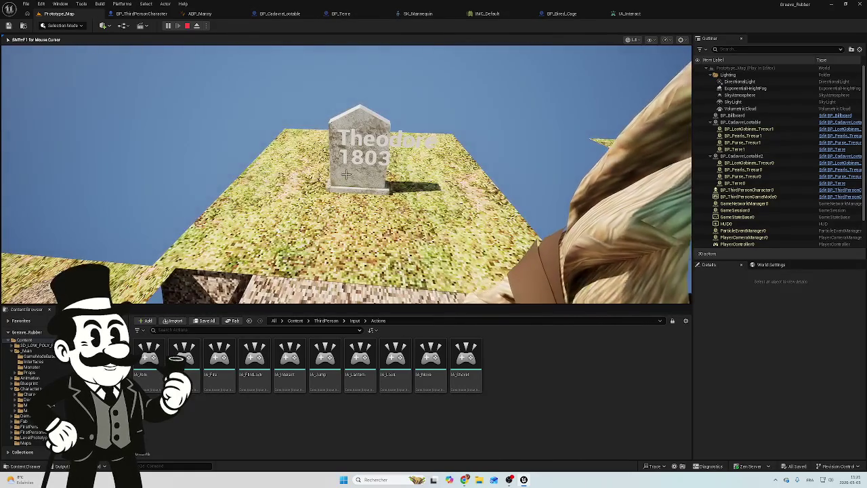
{"action": "key", "text": "Escape"}
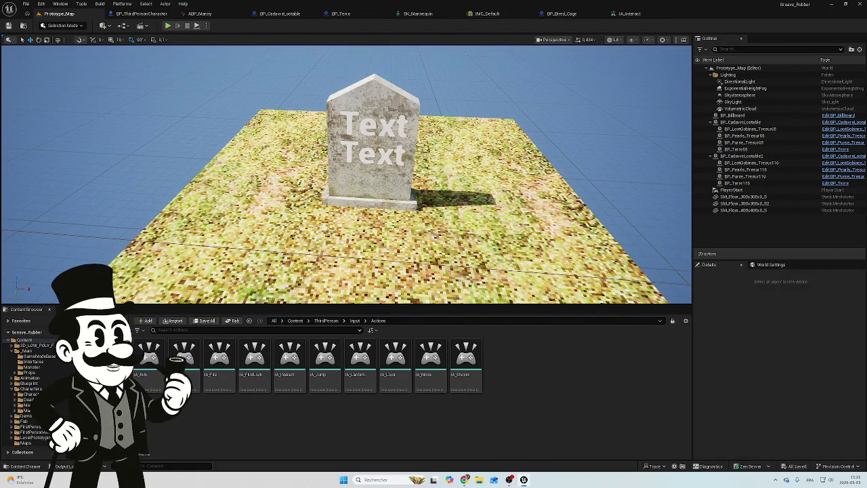
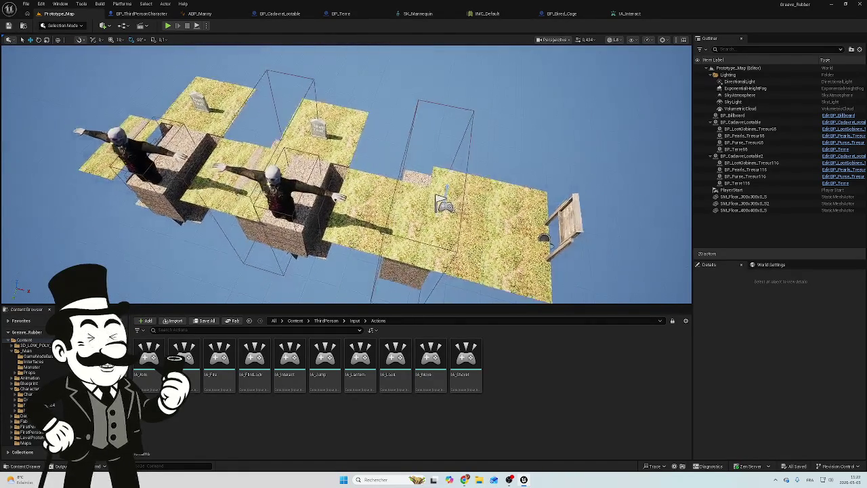
Glance over the BP_ThirdPersonCharacter and BP_Terre graphs, then return to BP_CadavreLootable's EventGraph.
{"action": "left_click", "coordinate": [142, 14]}
{"action": "left_click", "coordinate": [279, 13]}
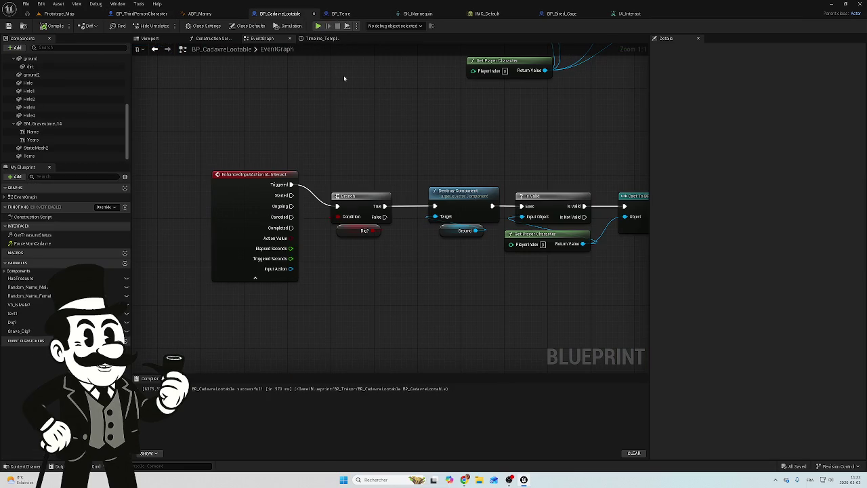
{"action": "left_click", "coordinate": [341, 14]}
{"action": "scroll", "coordinate": [449, 269], "scroll_direction": "down", "scroll_amount": 3}
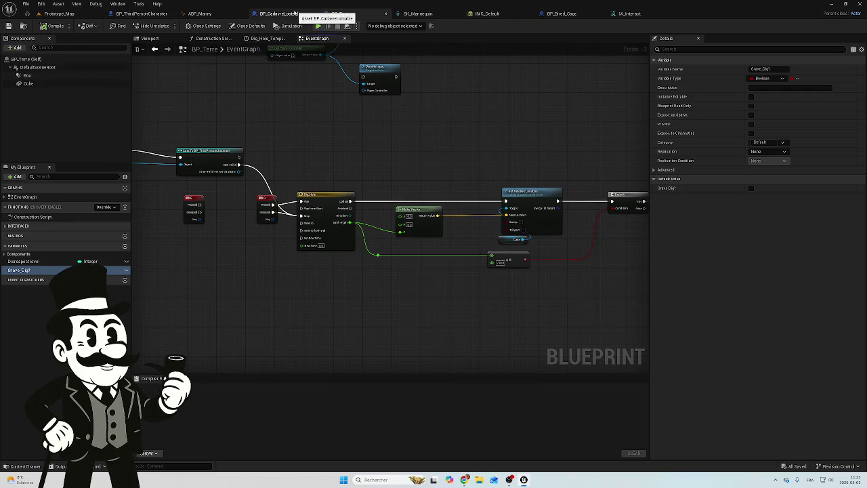
{"action": "left_click", "coordinate": [280, 14]}
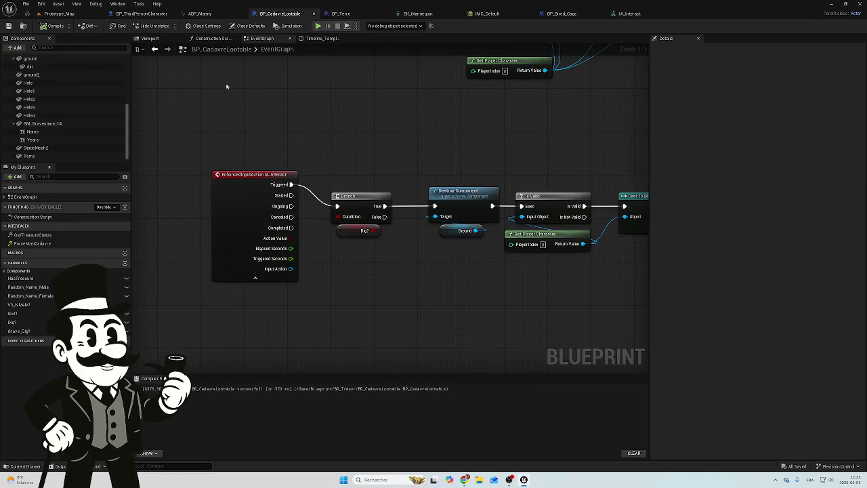
Bring up the node-adding list in the BP_CadavreLootable graph to add a key event.
{"action": "right_click", "coordinate": [290, 138]}
{"action": "left_click", "coordinate": [247, 138]}
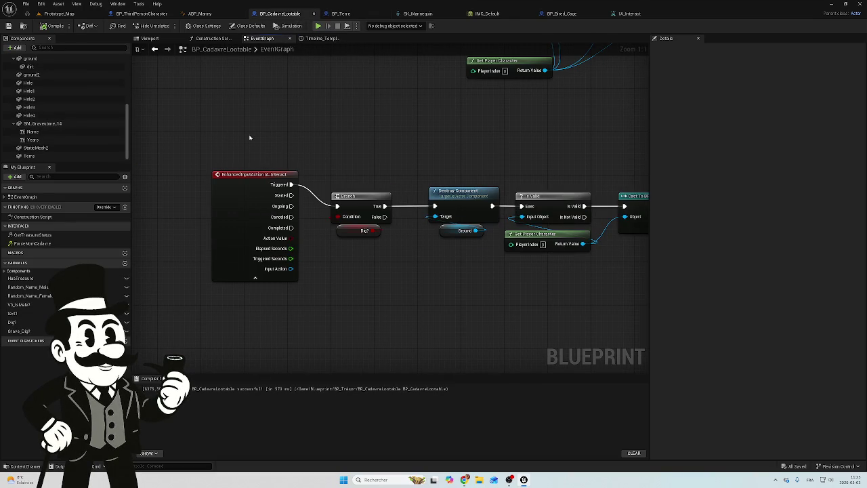
{"action": "right_click", "coordinate": [250, 137]}
{"action": "key", "text": "Escape"}
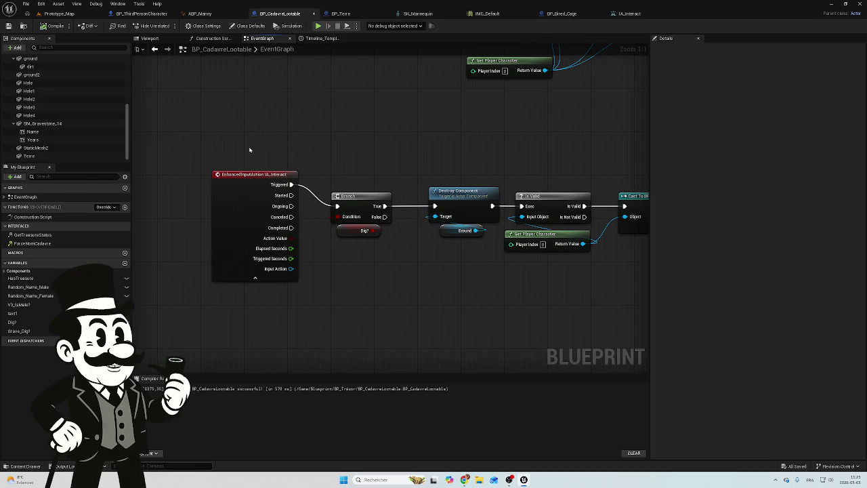
{"action": "right_click", "coordinate": [258, 137]}
Add a keyboard event node and set its Input Key to E.
{"action": "type", "text": "key"}
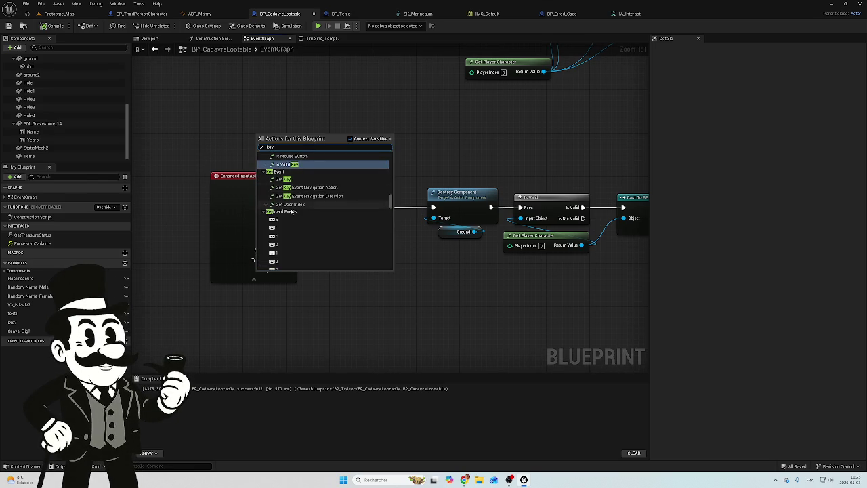
{"action": "left_click", "coordinate": [283, 240]}
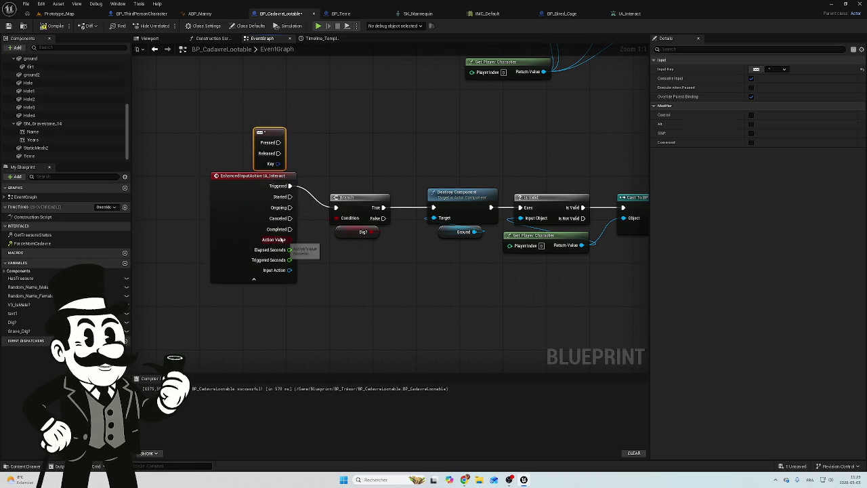
{"action": "left_click", "coordinate": [751, 69]}
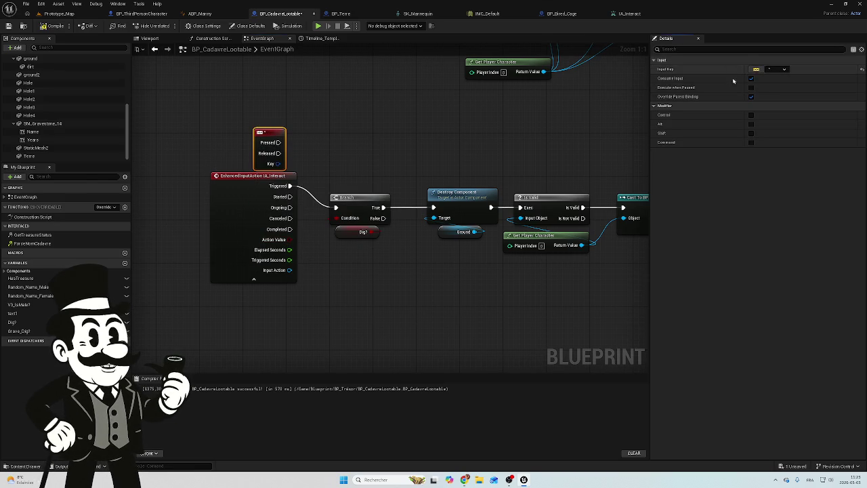
{"action": "key", "text": "y"}
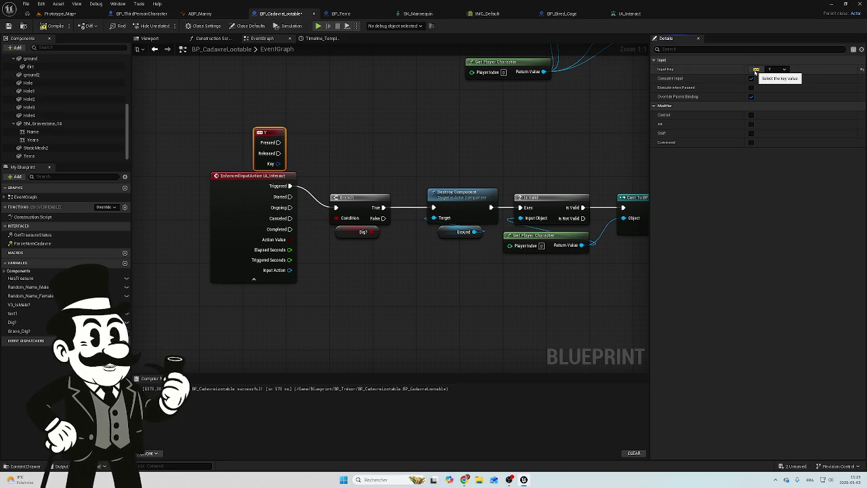
{"action": "left_click", "coordinate": [755, 70]}
{"action": "key", "text": "e"}
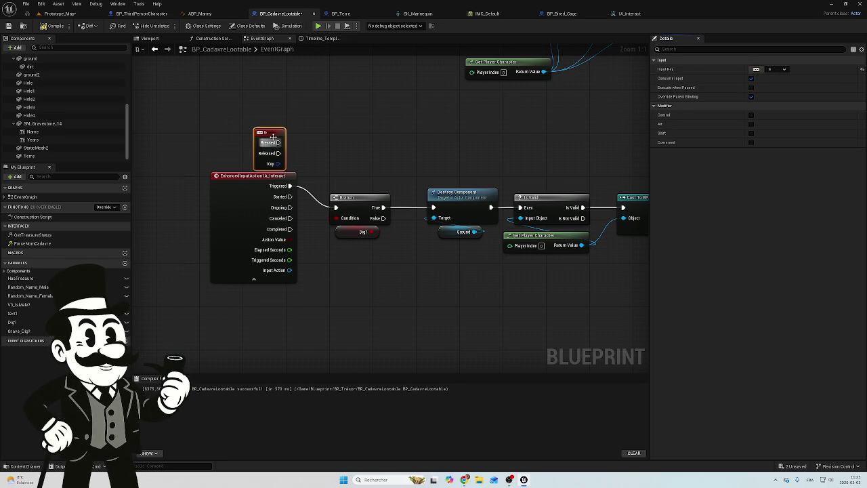
Wire the E key's Pressed output into the Dig? Branch, then return to Prototype_Map.
{"action": "mouse_move", "coordinate": [277, 140]}
{"action": "left_mouse_down"}
{"action": "mouse_move", "coordinate": [285, 170]}
{"action": "mouse_move", "coordinate": [311, 179]}
{"action": "mouse_move", "coordinate": [281, 121]}
{"action": "mouse_move", "coordinate": [330, 211]}
{"action": "mouse_move", "coordinate": [336, 208]}
{"action": "left_mouse_up"}
{"action": "left_click", "coordinate": [308, 193]}
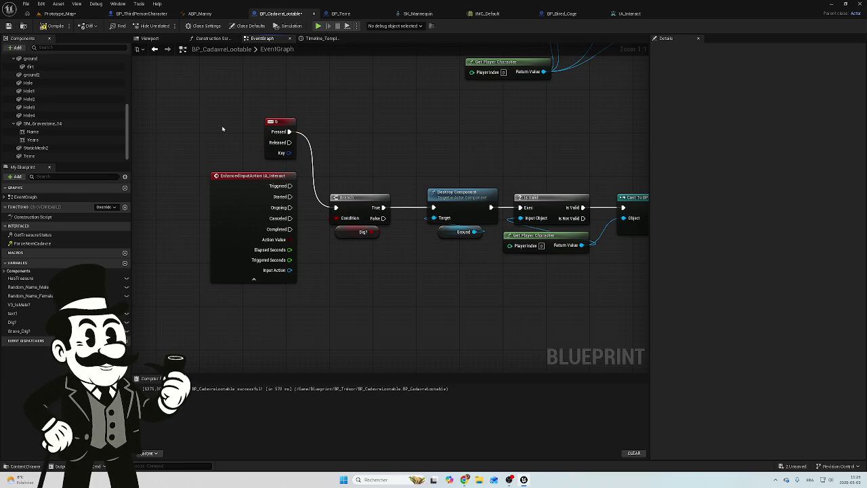
{"action": "left_click", "coordinate": [59, 13]}
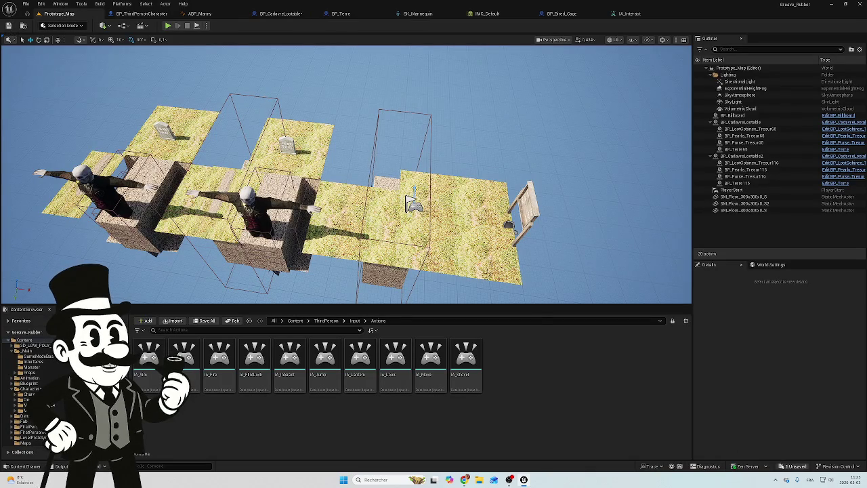
Save all changes, then play-test Prototype_Map by walking the character past the gravestone.
{"action": "left_click", "coordinate": [791, 466]}
{"action": "left_click", "coordinate": [488, 317]}
{"action": "left_click", "coordinate": [168, 25]}
{"action": "key", "text": "w"}
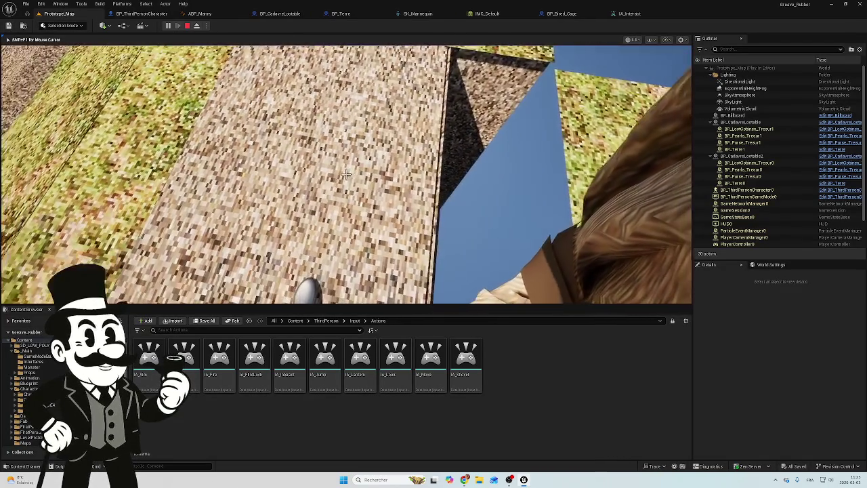
{"action": "key", "text": "space"}
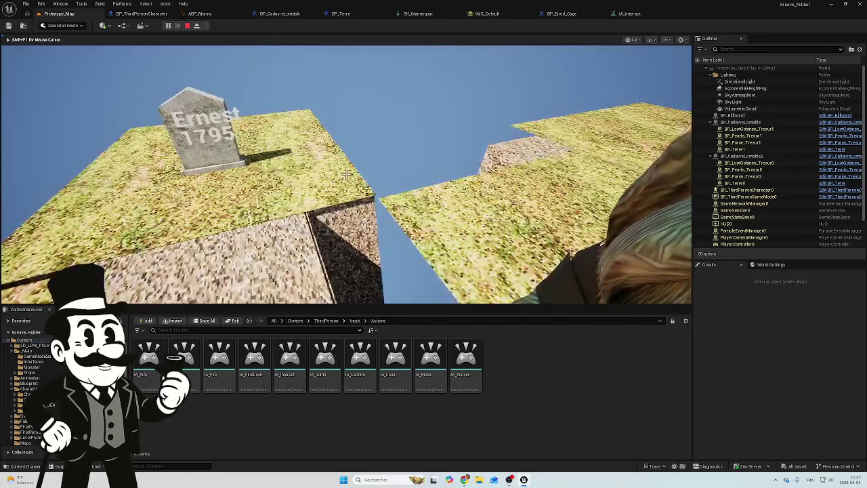
{"action": "key", "text": "w"}
{"action": "key", "text": "w"}
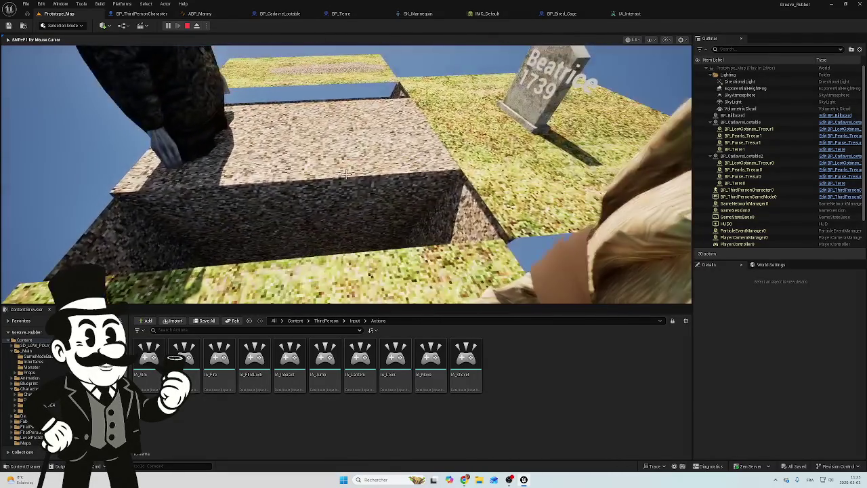
{"action": "key", "text": "Escape"}
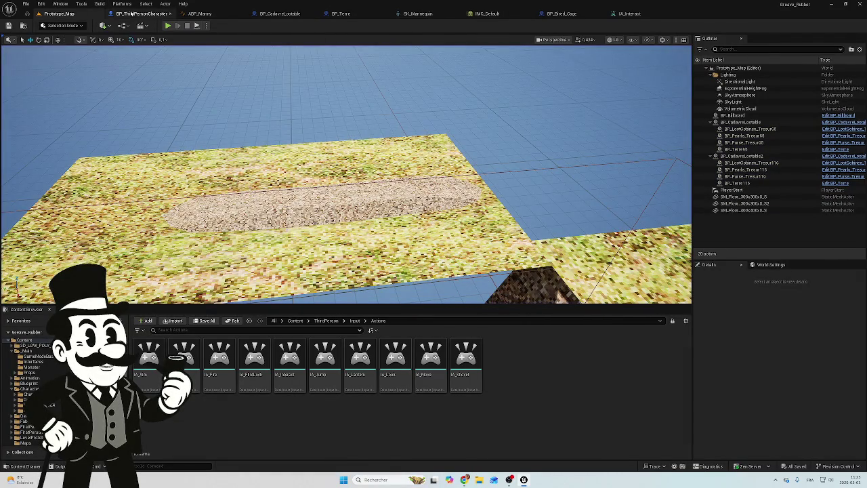
{"action": "left_click", "coordinate": [140, 14]}
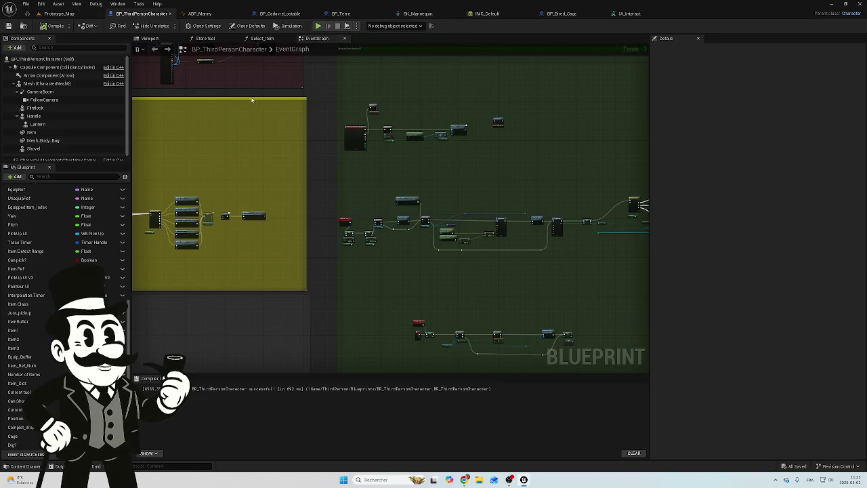
Marquee-select the Is Valid, Cast, Dig, Cannot Dig and Get Player Character nodes after the overlap events.
{"action": "left_click", "coordinate": [277, 14]}
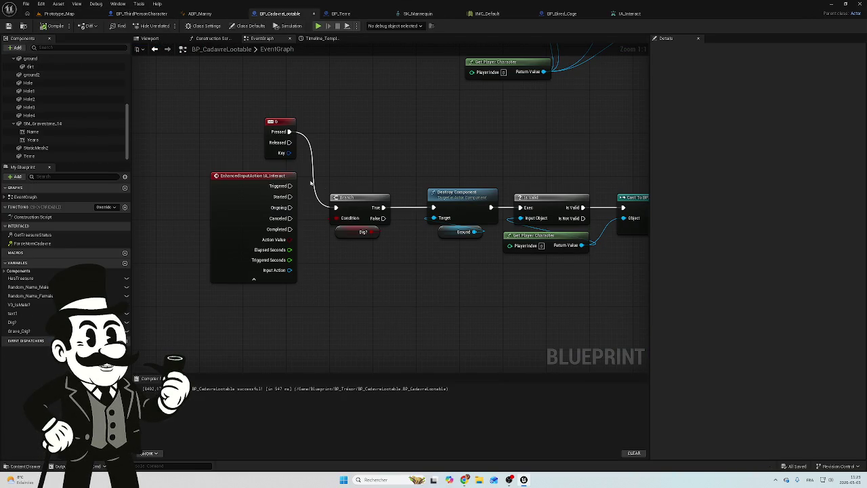
{"action": "mouse_move", "coordinate": [396, 153]}
{"action": "left_mouse_down"}
{"action": "mouse_move", "coordinate": [375, 180]}
{"action": "mouse_move", "coordinate": [420, 331]}
{"action": "mouse_move", "coordinate": [166, 279]}
{"action": "left_mouse_up"}
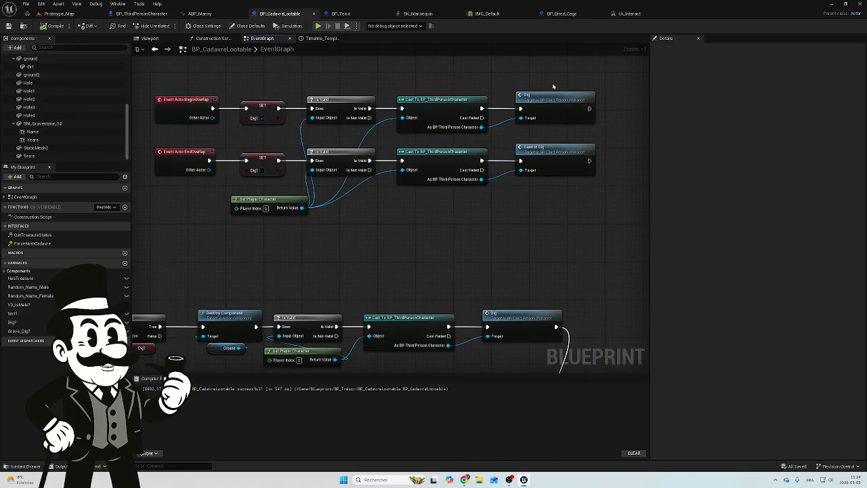
{"action": "left_click_drag", "start_coordinate": [548, 89], "coordinate": [428, 200]}
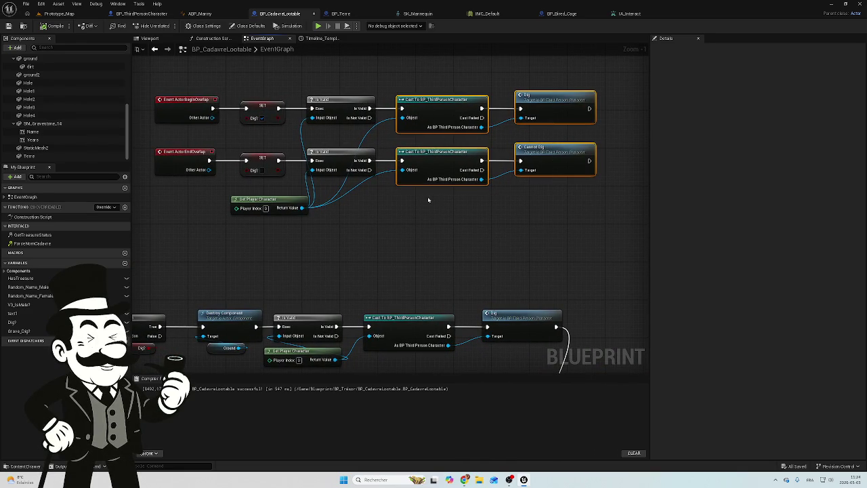
{"action": "mouse_move", "coordinate": [574, 77]}
{"action": "left_mouse_down"}
{"action": "mouse_move", "coordinate": [395, 188]}
{"action": "mouse_move", "coordinate": [296, 235]}
{"action": "left_mouse_up"}
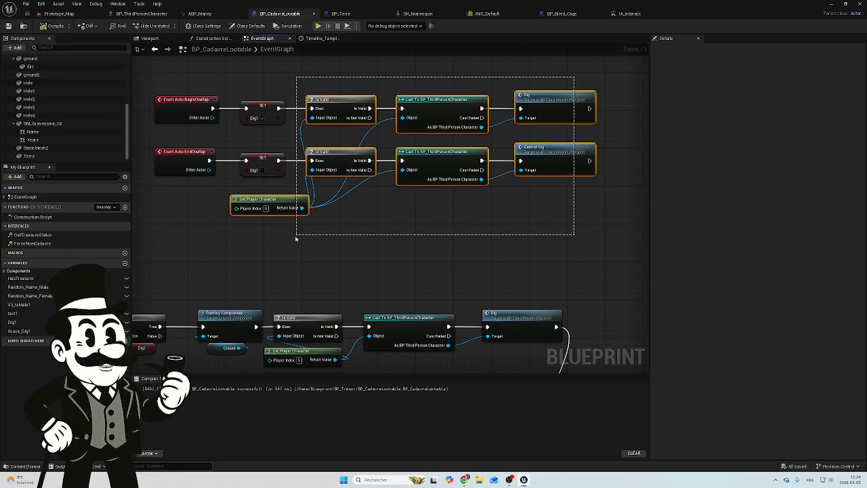
{"action": "left_click_drag", "start_coordinate": [295, 238], "coordinate": [295, 237]}
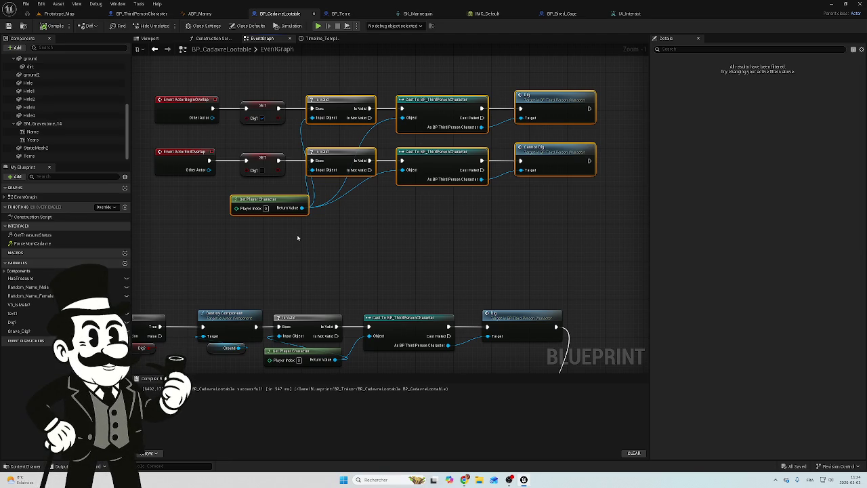
Delete the selected overlap follow-up nodes and nudge the Destroy Component node.
{"action": "key", "text": "Delete"}
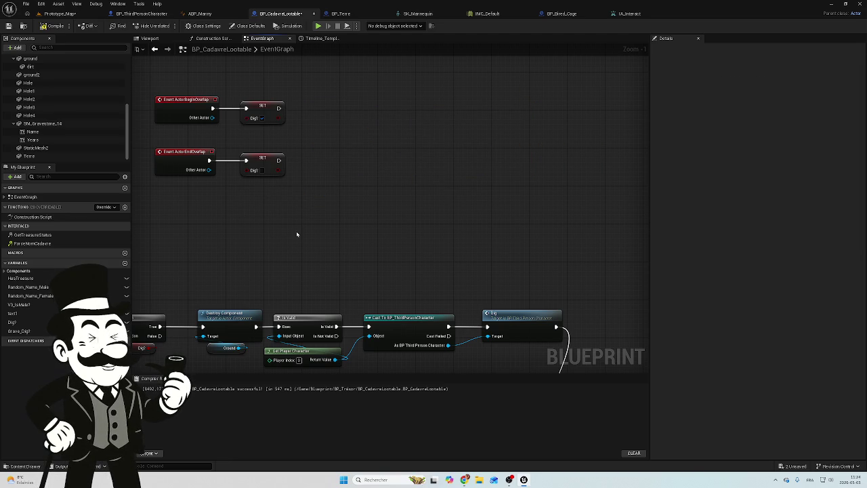
{"action": "mouse_move", "coordinate": [298, 233]}
{"action": "left_mouse_down"}
{"action": "mouse_move", "coordinate": [425, 188]}
{"action": "mouse_move", "coordinate": [436, 171]}
{"action": "left_mouse_up"}
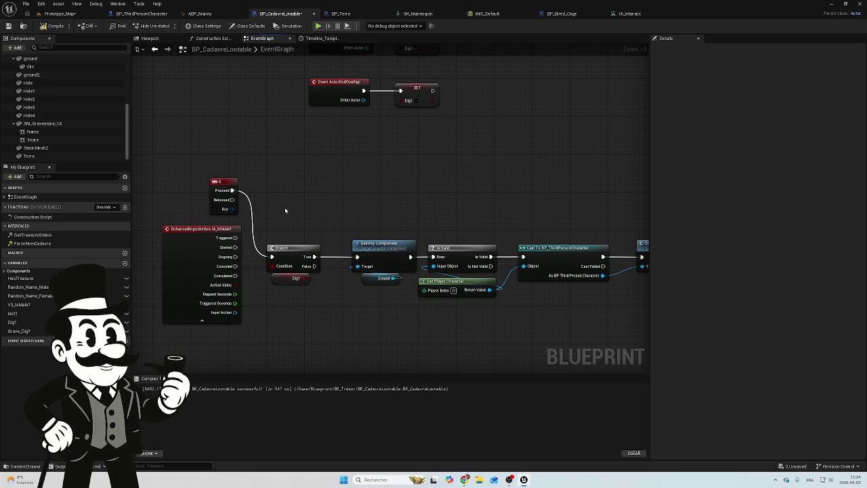
{"action": "left_click_drag", "start_coordinate": [286, 207], "coordinate": [299, 159]}
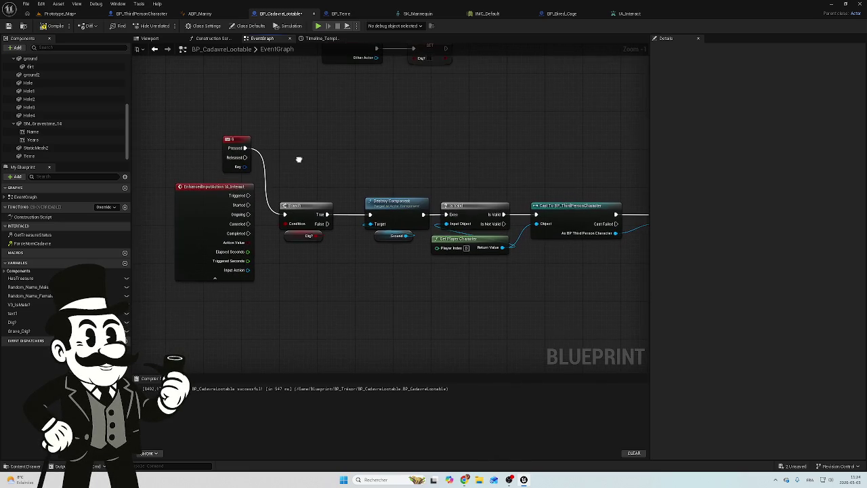
{"action": "left_click", "coordinate": [391, 213]}
{"action": "mouse_move", "coordinate": [392, 212]}
{"action": "left_mouse_down"}
{"action": "mouse_move", "coordinate": [371, 214]}
{"action": "mouse_move", "coordinate": [387, 214]}
{"action": "left_mouse_up"}
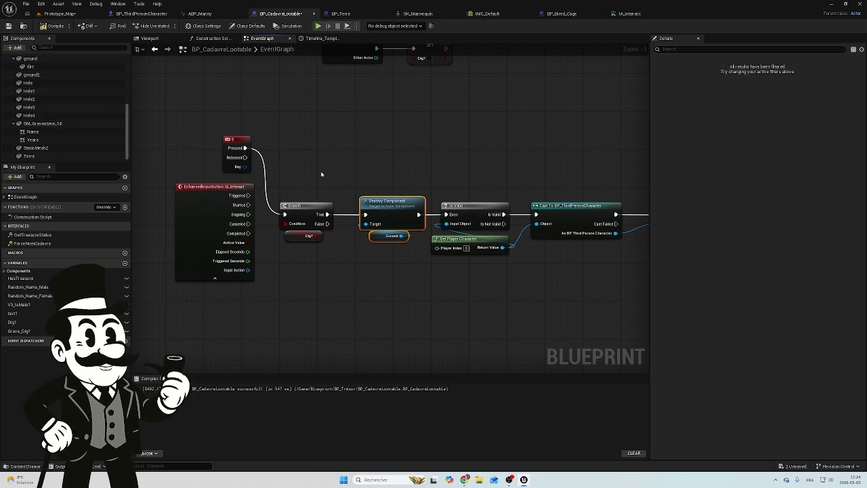
Attach a Print String node after the begin-overlap Dig? SET node, replacing a mistaken Print Text.
{"action": "left_click_drag", "start_coordinate": [312, 183], "coordinate": [350, 298]}
{"action": "left_click_drag", "start_coordinate": [458, 159], "coordinate": [383, 196]}
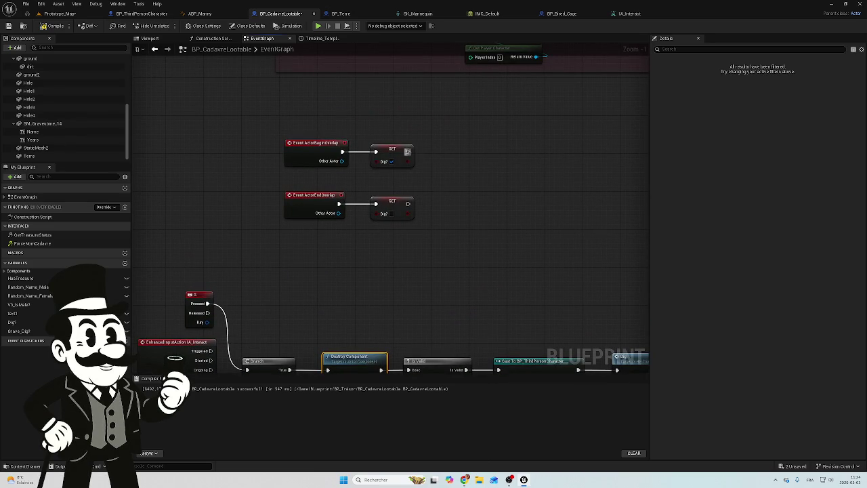
{"action": "mouse_move", "coordinate": [407, 151]}
{"action": "left_mouse_down"}
{"action": "mouse_move", "coordinate": [441, 160]}
{"action": "mouse_move", "coordinate": [435, 155]}
{"action": "left_mouse_up"}
{"action": "type", "text": "prin"}
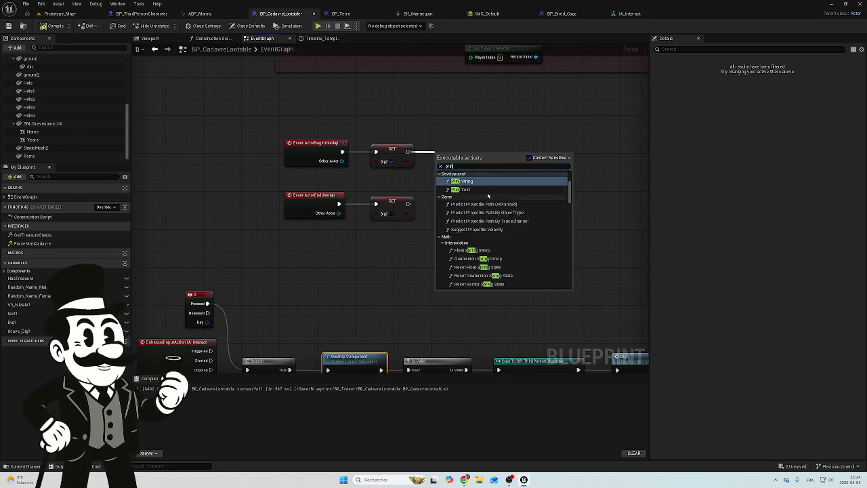
{"action": "left_click", "coordinate": [466, 189]}
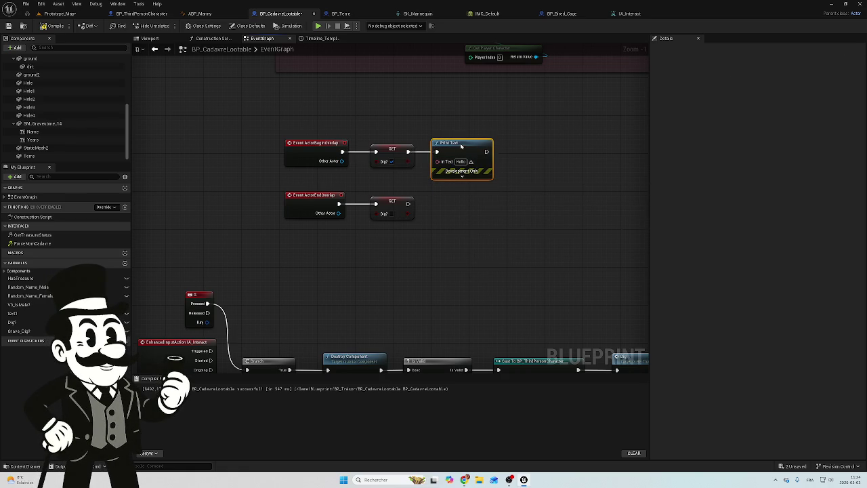
{"action": "key", "text": "Delete"}
{"action": "left_click_drag", "start_coordinate": [407, 151], "coordinate": [455, 160]}
{"action": "type", "text": "prin"}
{"action": "left_click", "coordinate": [482, 184]}
{"action": "mouse_move", "coordinate": [472, 162]}
{"action": "left_mouse_down"}
{"action": "mouse_move", "coordinate": [458, 140]}
{"action": "mouse_move", "coordinate": [468, 150]}
{"action": "left_mouse_up"}
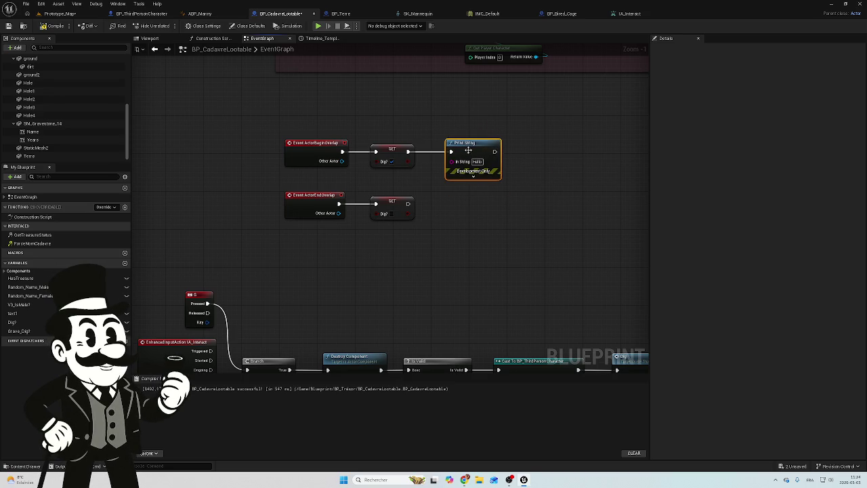
{"action": "left_click", "coordinate": [59, 14]}
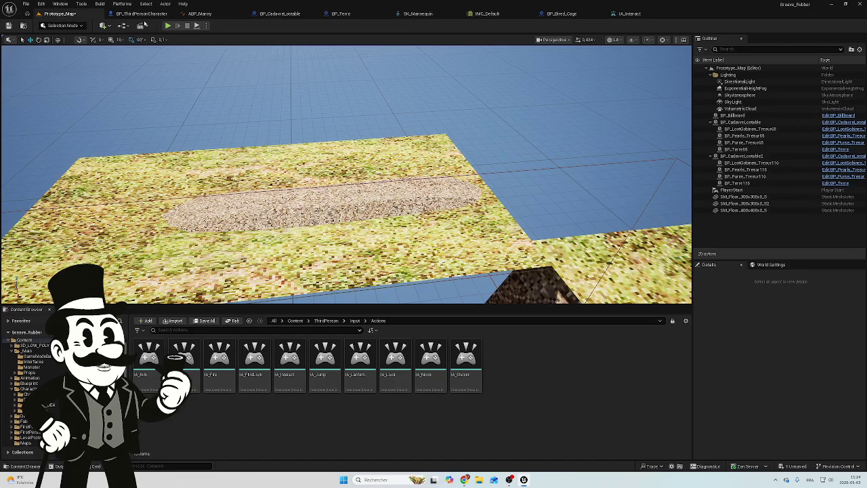
Play-test Prototype_Map, walking the character toward the gravestone, then stop the session.
{"action": "left_click", "coordinate": [169, 28]}
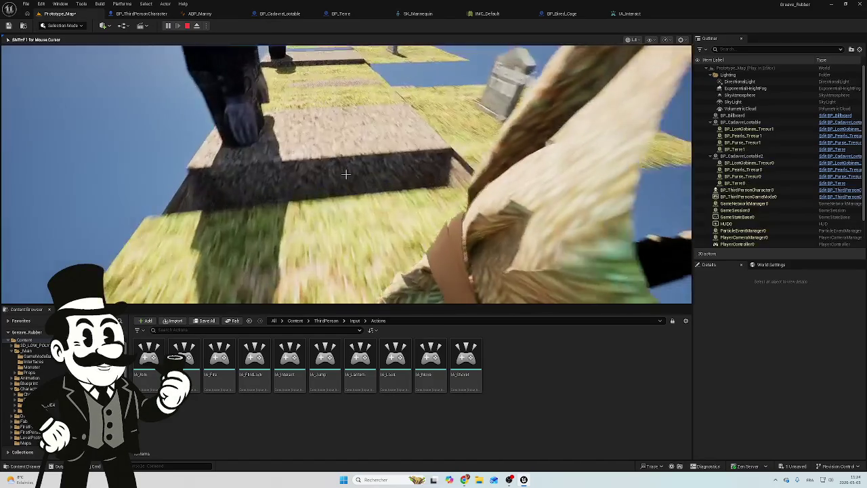
{"action": "key", "text": "w"}
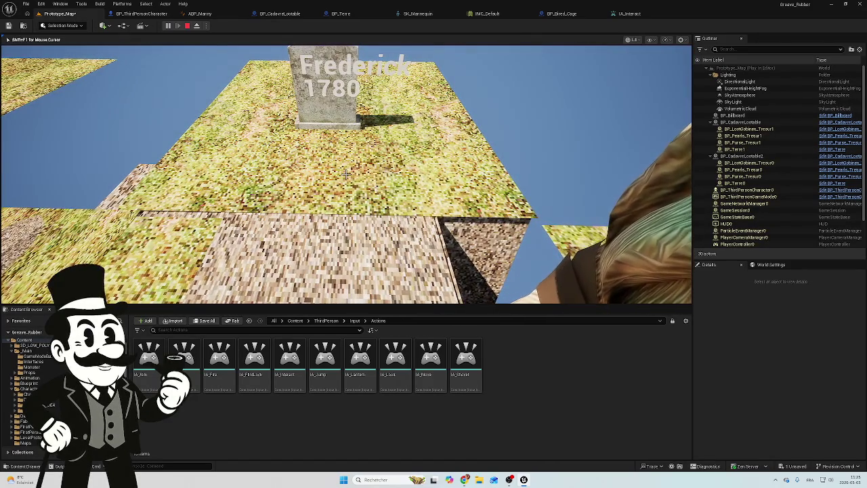
{"action": "key", "text": "Escape"}
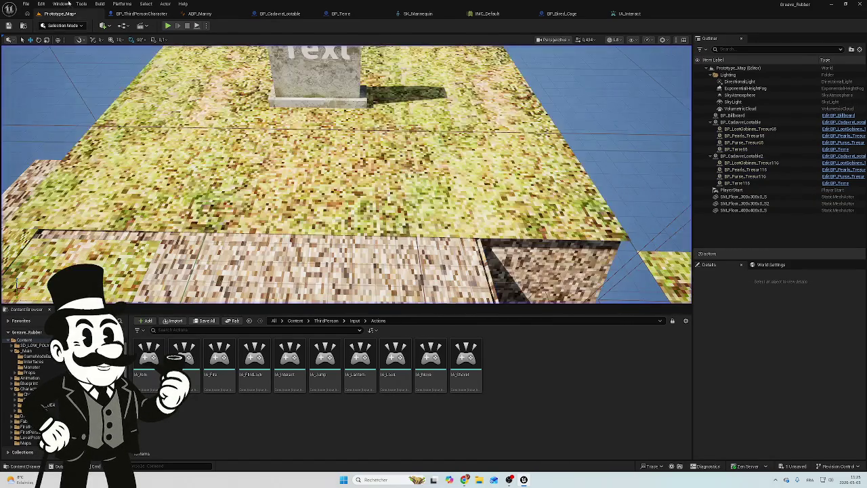
{"action": "left_click", "coordinate": [152, 13]}
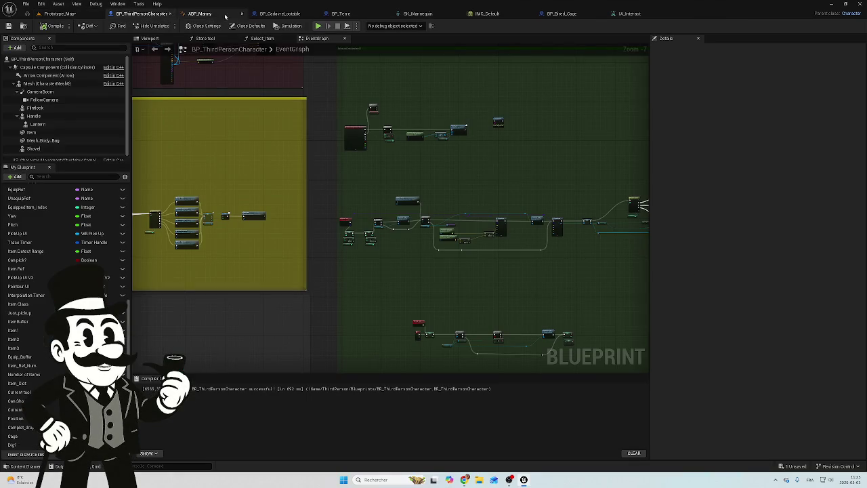
{"action": "left_click", "coordinate": [279, 14]}
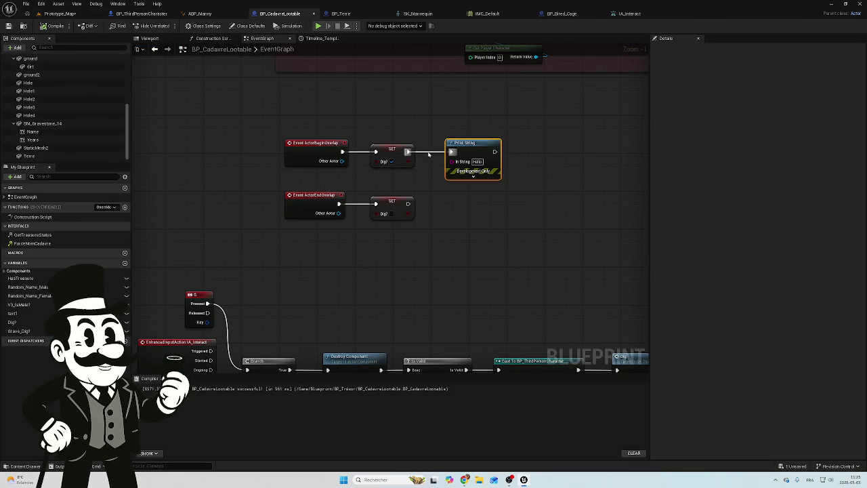
Move the Print String node down between the Branch's True output and Destroy Component.
{"action": "mouse_move", "coordinate": [458, 145]}
{"action": "left_mouse_down"}
{"action": "mouse_move", "coordinate": [409, 282]}
{"action": "mouse_move", "coordinate": [392, 301]}
{"action": "left_mouse_up"}
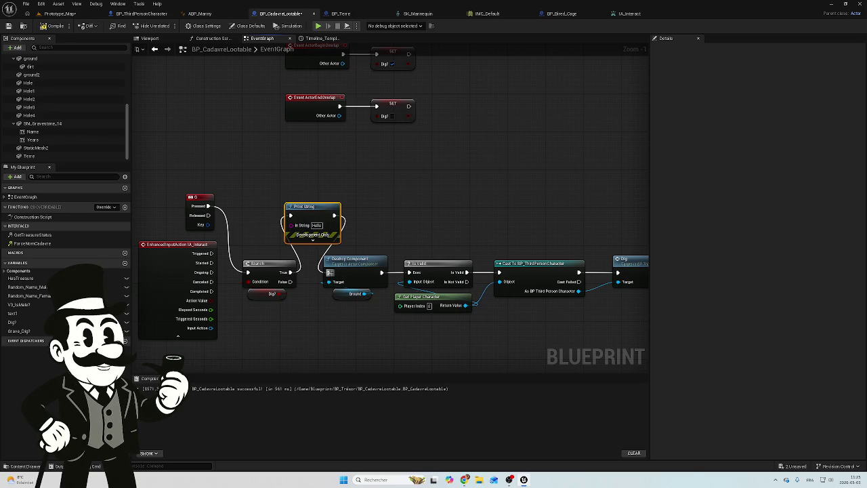
{"action": "left_click", "coordinate": [57, 17]}
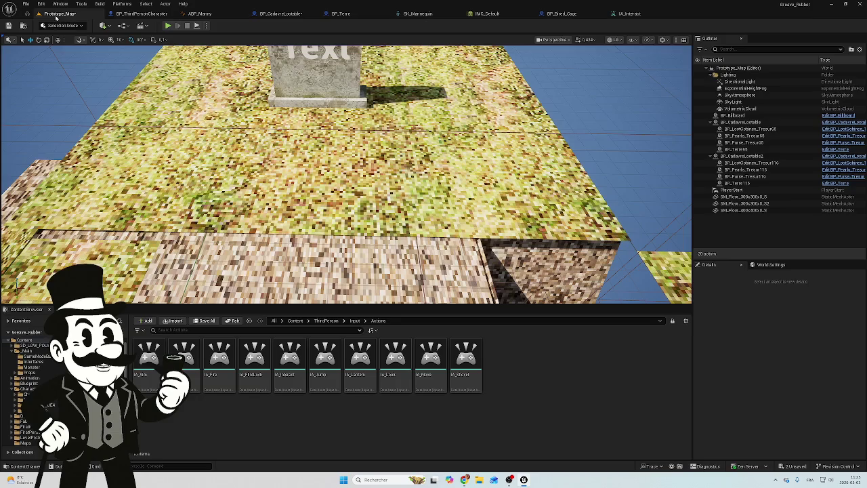
Run another play-test of Prototype_Map and stop it with Esc.
{"action": "left_click", "coordinate": [167, 25]}
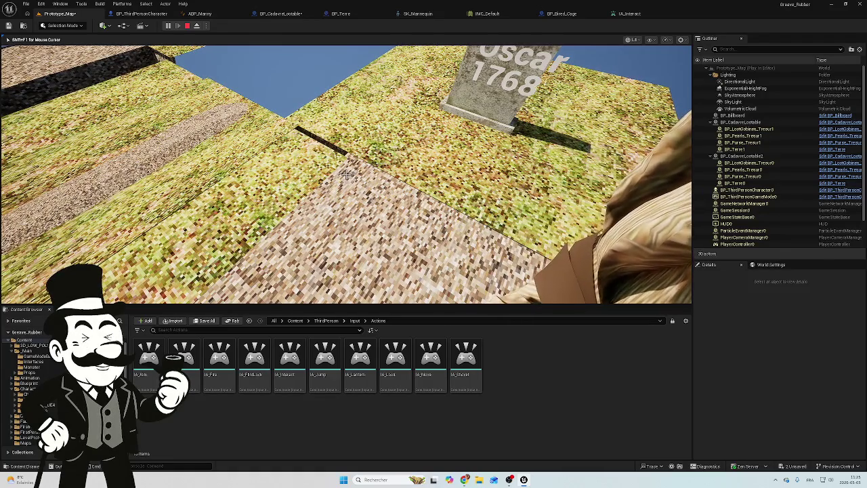
{"action": "key", "text": "Escape"}
{"action": "left_click", "coordinate": [280, 14]}
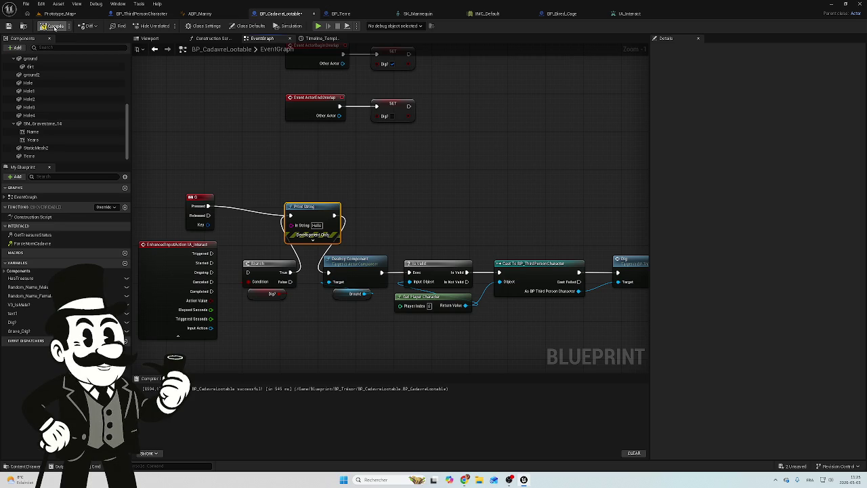
Save all modified content and play-test Prototype_Map once more.
{"action": "left_click", "coordinate": [60, 13]}
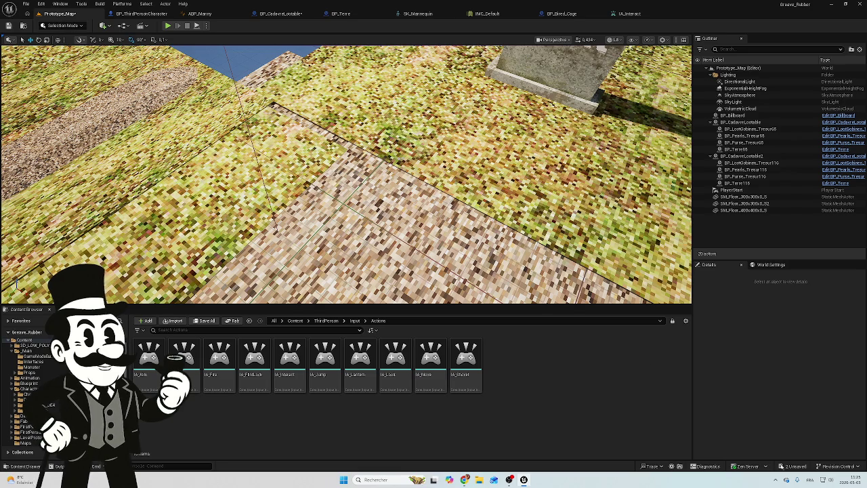
{"action": "left_click", "coordinate": [483, 308]}
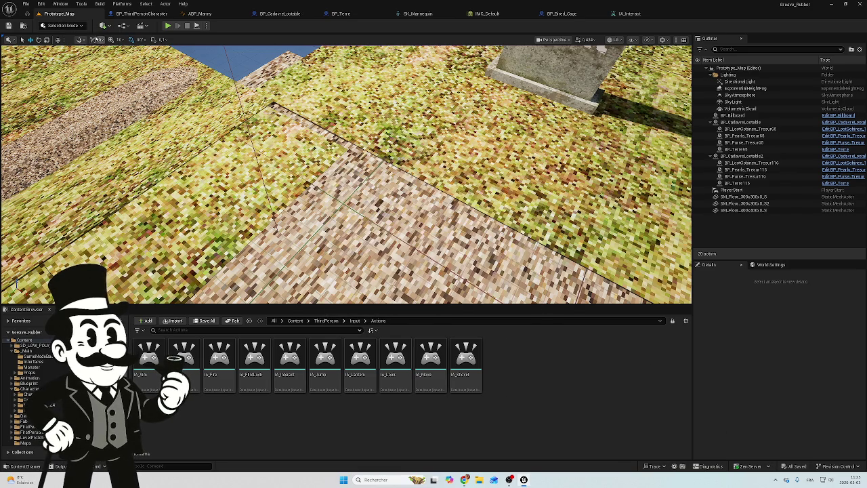
{"action": "left_click", "coordinate": [168, 26]}
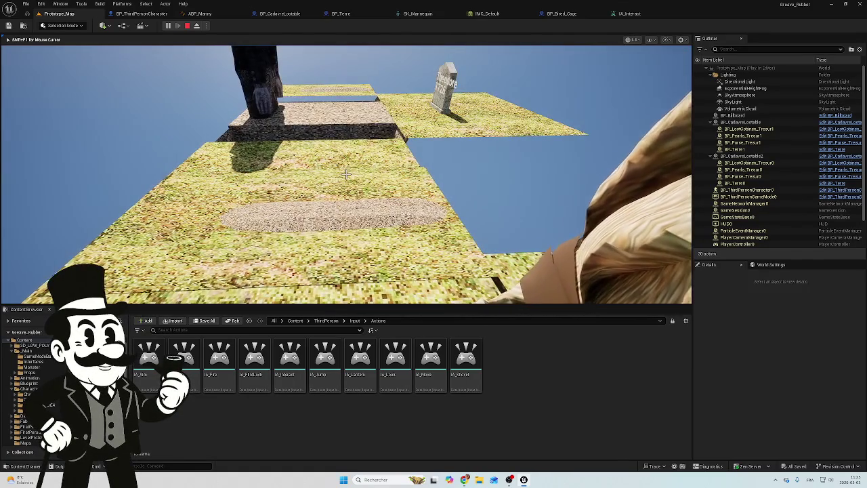
{"action": "key", "text": "Escape"}
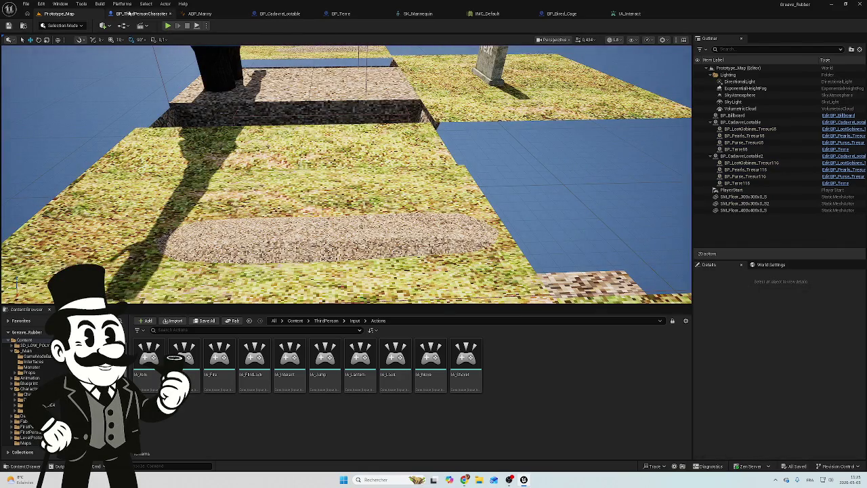
{"action": "left_click", "coordinate": [280, 13]}
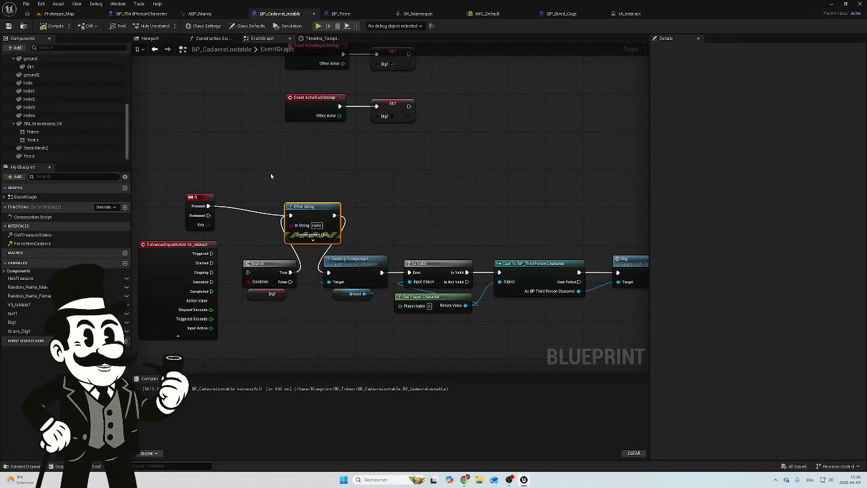
Expand and collapse the Print String node's advanced pins.
{"action": "mouse_move", "coordinate": [268, 143]}
{"action": "left_mouse_down"}
{"action": "mouse_move", "coordinate": [321, 165]}
{"action": "mouse_move", "coordinate": [345, 217]}
{"action": "mouse_move", "coordinate": [315, 362]}
{"action": "mouse_move", "coordinate": [321, 229]}
{"action": "left_mouse_up"}
{"action": "scroll", "coordinate": [325, 340], "scroll_direction": "down", "scroll_amount": 2}
{"action": "scroll", "coordinate": [291, 278], "scroll_direction": "up", "scroll_amount": 4}
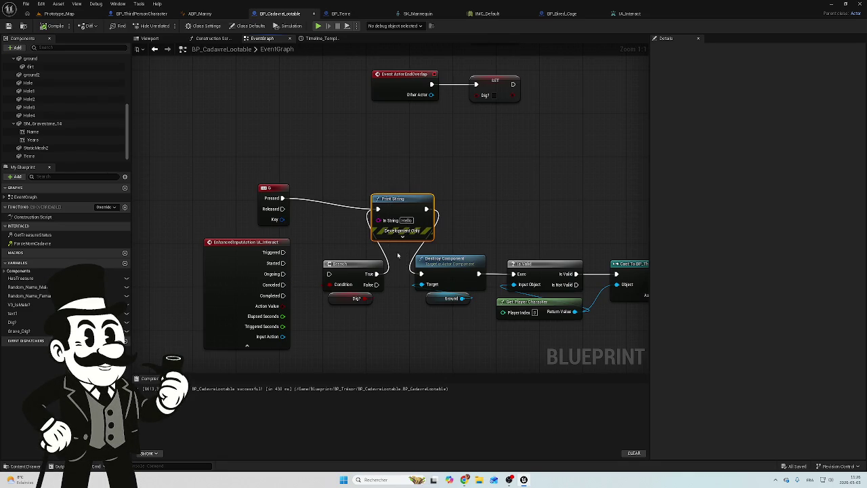
{"action": "left_click", "coordinate": [402, 236]}
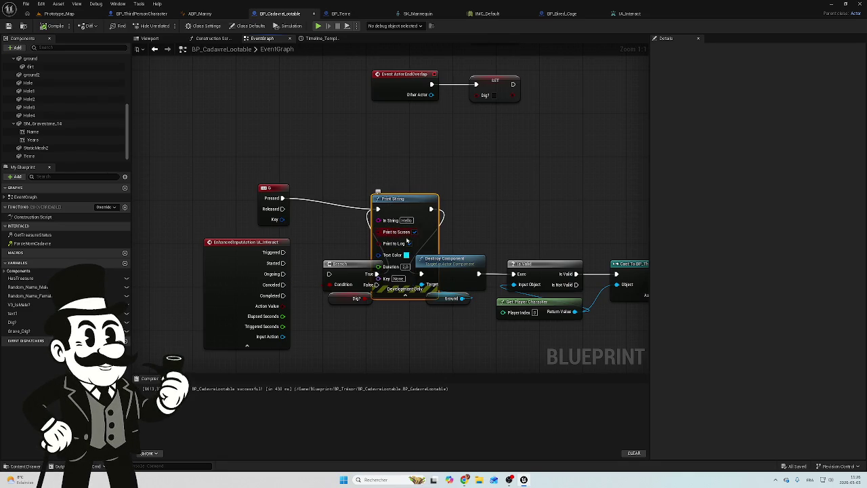
{"action": "left_click", "coordinate": [405, 295]}
{"action": "left_click", "coordinate": [324, 149]}
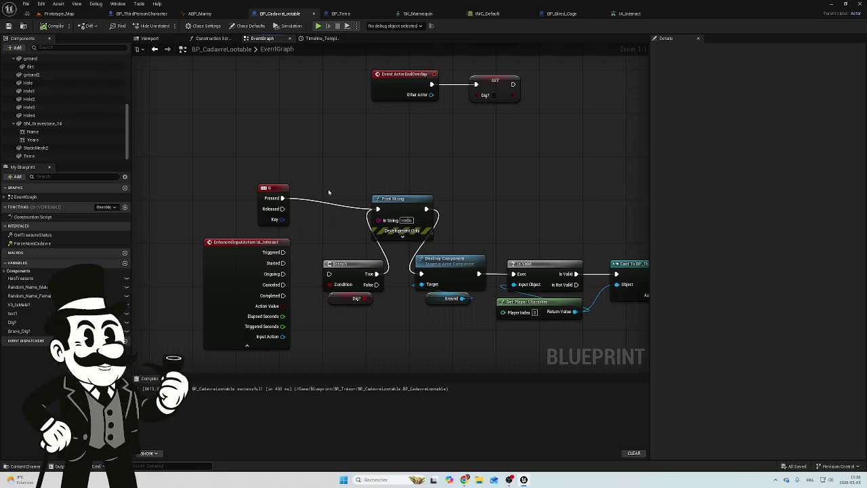
Check the G key event's settings, then view the BP_Terre event graph.
{"action": "left_click_drag", "start_coordinate": [347, 155], "coordinate": [322, 214]}
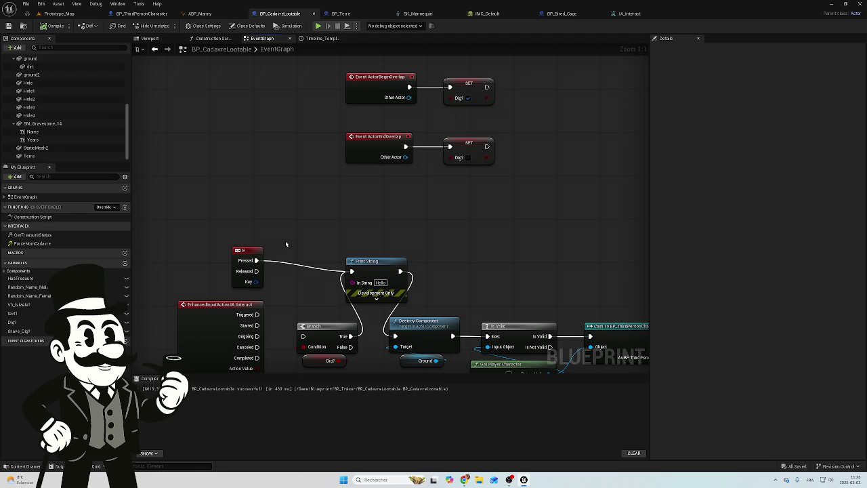
{"action": "left_click", "coordinate": [248, 264]}
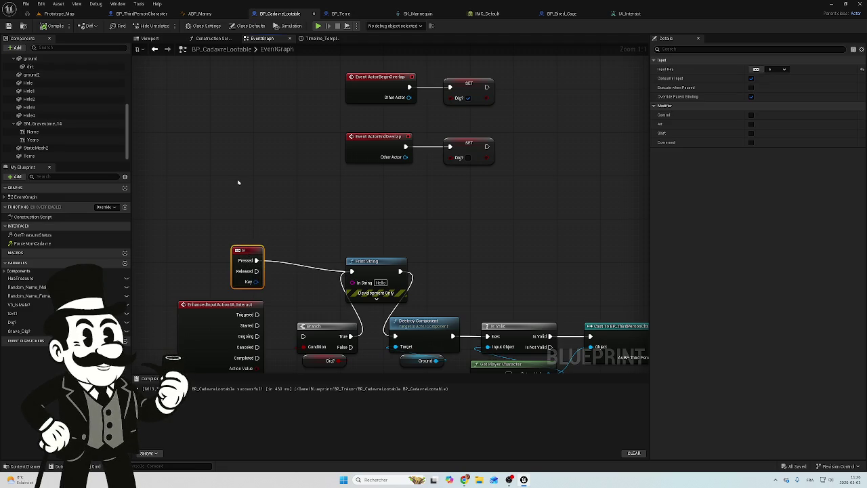
{"action": "left_click", "coordinate": [341, 13]}
{"action": "left_click_drag", "start_coordinate": [234, 244], "coordinate": [385, 254]}
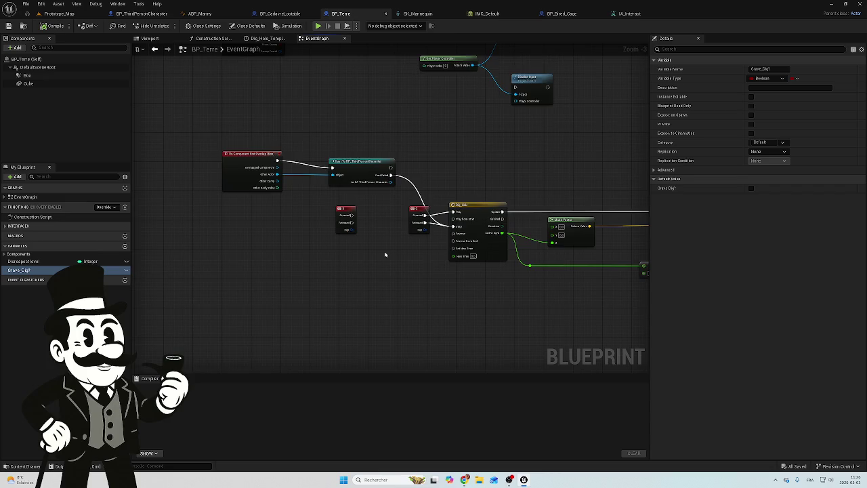
Glance over BP_Terre, BP_ThirdPersonCharacter and Prototype_Map, then return to BP_CadavreLootable's event graph.
{"action": "scroll", "coordinate": [385, 253], "scroll_direction": "up", "scroll_amount": 3}
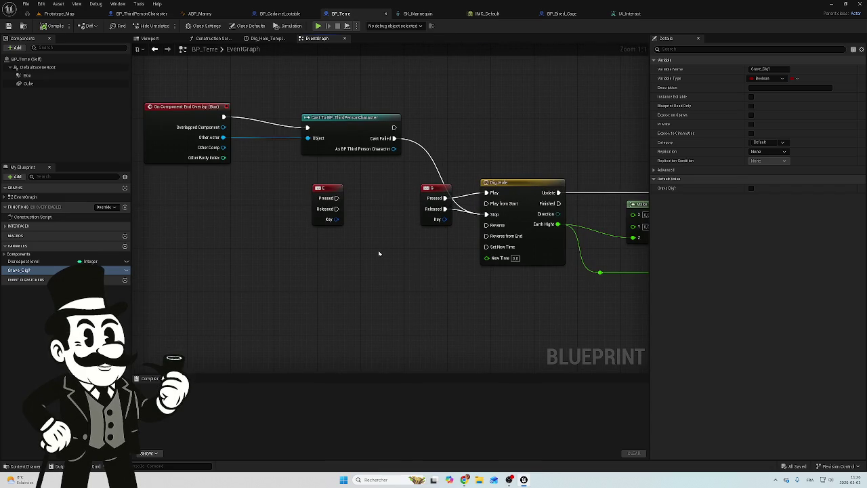
{"action": "scroll", "coordinate": [378, 251], "scroll_direction": "down", "scroll_amount": 4}
{"action": "scroll", "coordinate": [377, 251], "scroll_direction": "up", "scroll_amount": 3}
{"action": "mouse_move", "coordinate": [377, 252]}
{"action": "left_mouse_down"}
{"action": "mouse_move", "coordinate": [400, 242]}
{"action": "mouse_move", "coordinate": [373, 249]}
{"action": "left_mouse_up"}
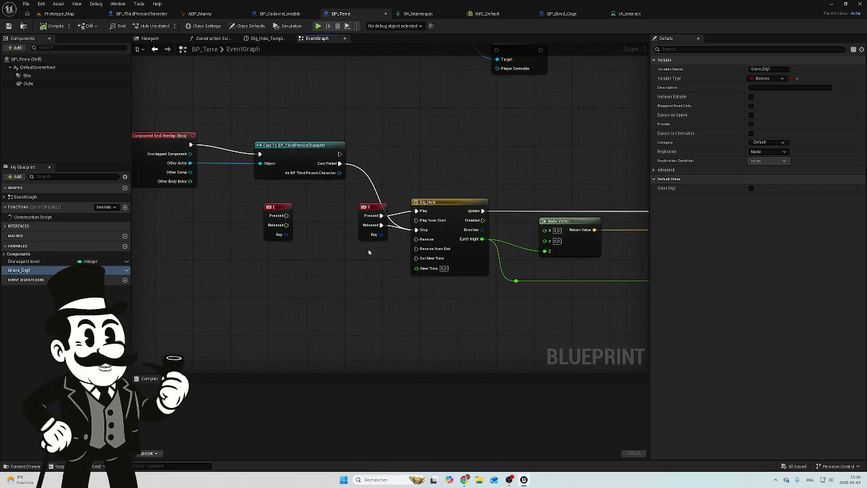
{"action": "left_click", "coordinate": [136, 13]}
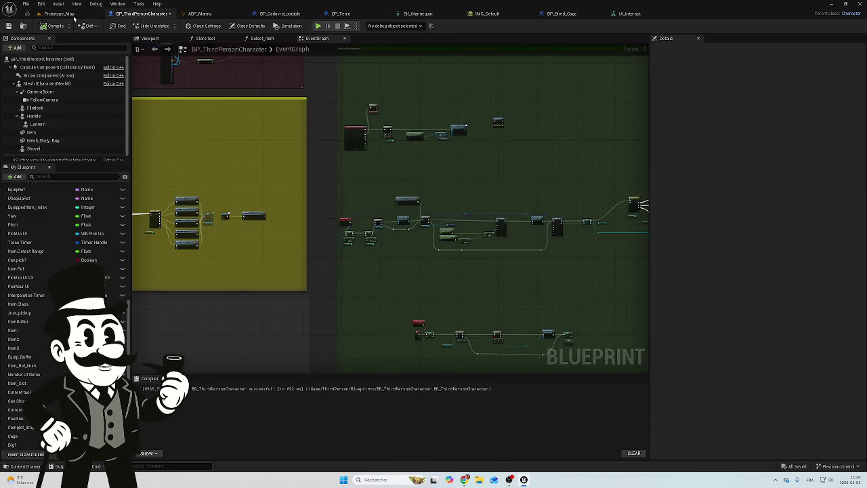
{"action": "left_click", "coordinate": [60, 14]}
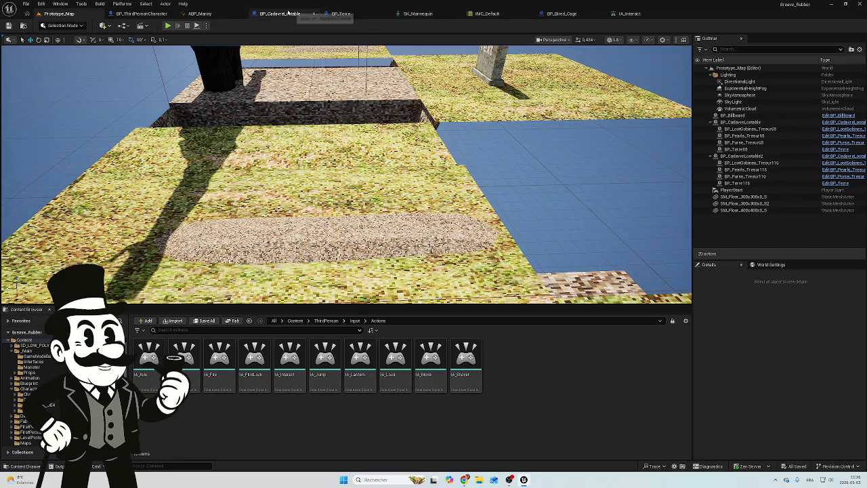
{"action": "left_click", "coordinate": [278, 14]}
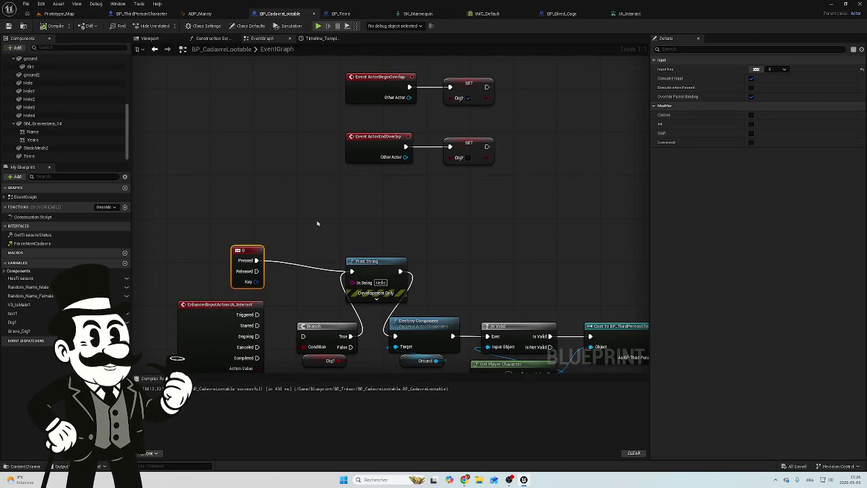
Pan down to the lower node chain and inspect the G key event node.
{"action": "scroll", "coordinate": [311, 289], "scroll_direction": "down", "scroll_amount": 4}
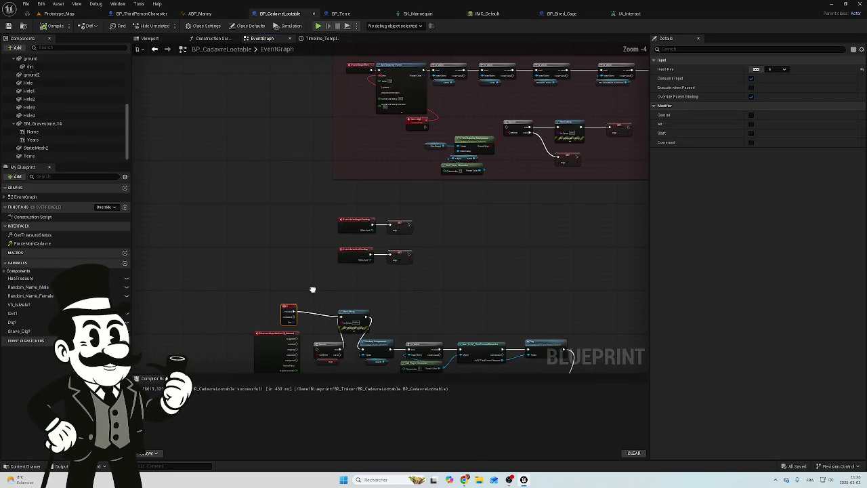
{"action": "mouse_move", "coordinate": [312, 289]}
{"action": "left_mouse_down"}
{"action": "mouse_move", "coordinate": [308, 226]}
{"action": "mouse_move", "coordinate": [317, 197]}
{"action": "left_mouse_up"}
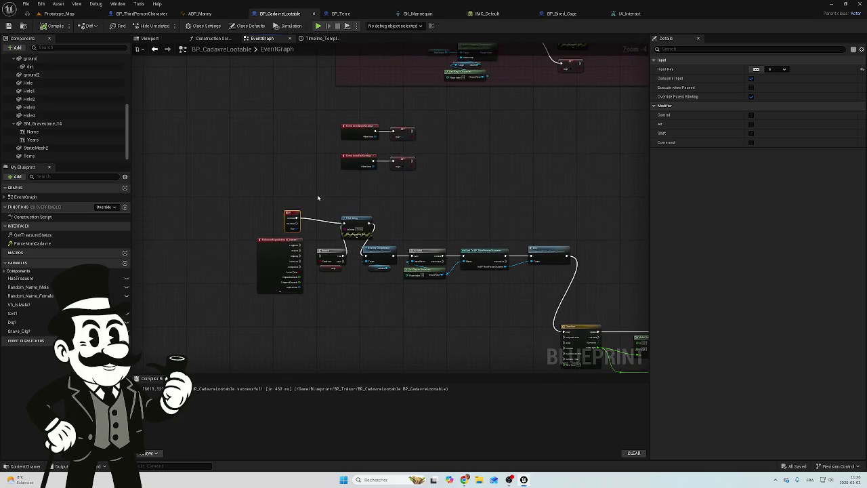
{"action": "left_click", "coordinate": [343, 220]}
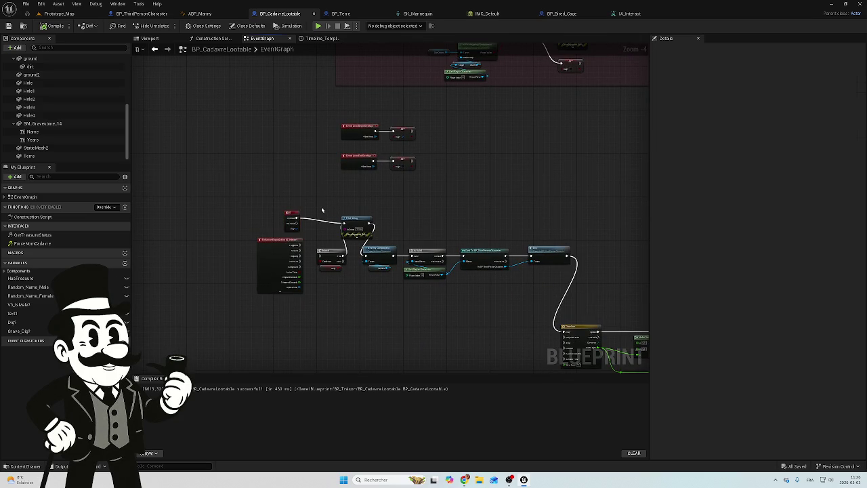
{"action": "scroll", "coordinate": [321, 205], "scroll_direction": "up", "scroll_amount": 4}
{"action": "left_click", "coordinate": [272, 207]}
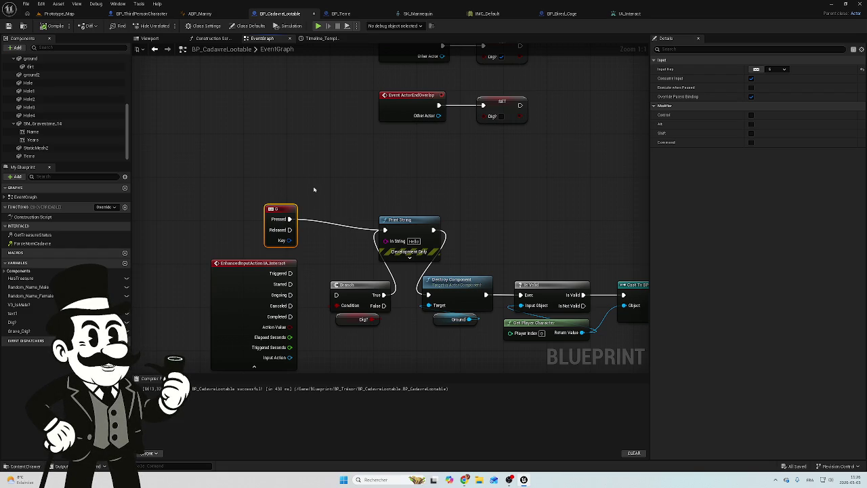
Review the overlap events and IA_Interact node group, then switch to BP_ThirdPersonCharacter.
{"action": "scroll", "coordinate": [359, 186], "scroll_direction": "down", "scroll_amount": 1}
{"action": "left_click_drag", "start_coordinate": [359, 186], "coordinate": [348, 218]}
{"action": "scroll", "coordinate": [347, 219], "scroll_direction": "down", "scroll_amount": 2}
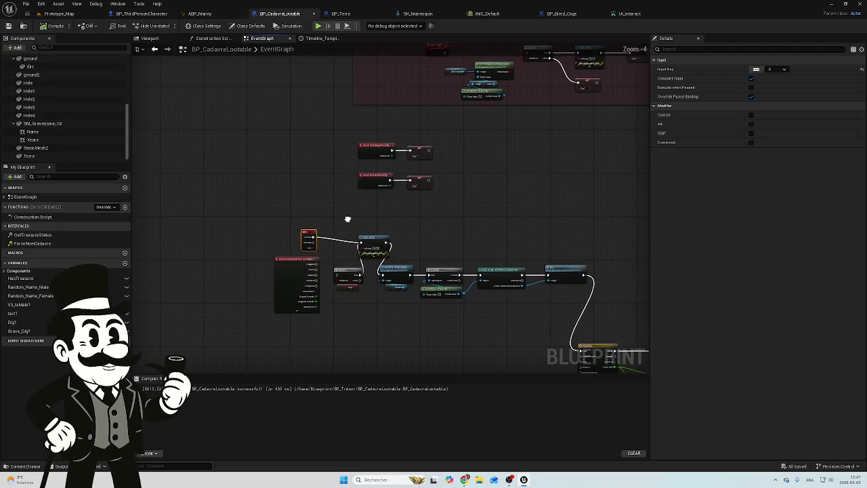
{"action": "scroll", "coordinate": [348, 219], "scroll_direction": "up", "scroll_amount": 1}
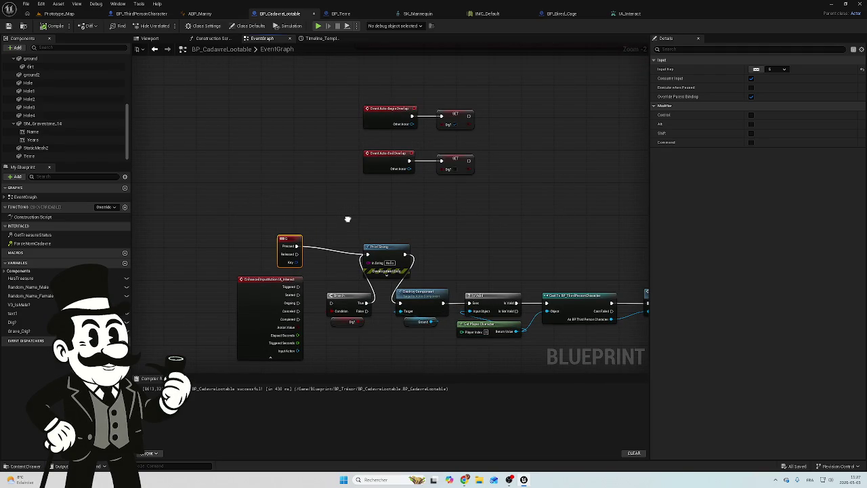
{"action": "scroll", "coordinate": [348, 219], "scroll_direction": "down", "scroll_amount": 2}
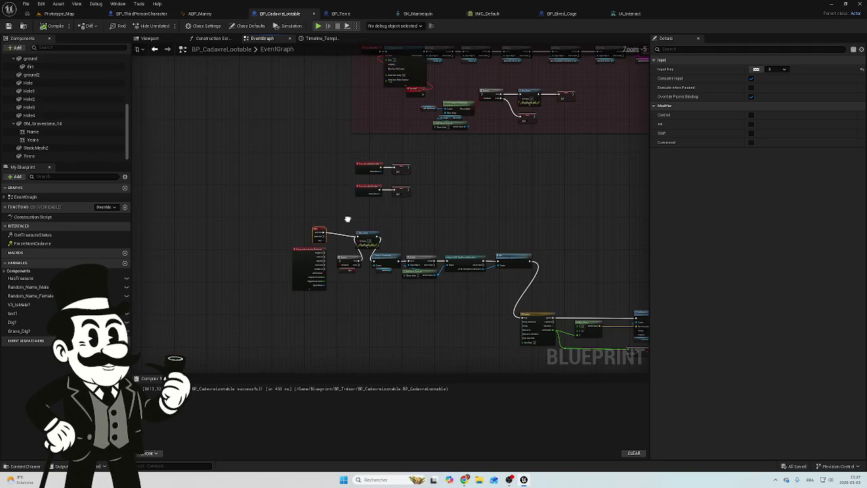
{"action": "scroll", "coordinate": [347, 219], "scroll_direction": "up", "scroll_amount": 2}
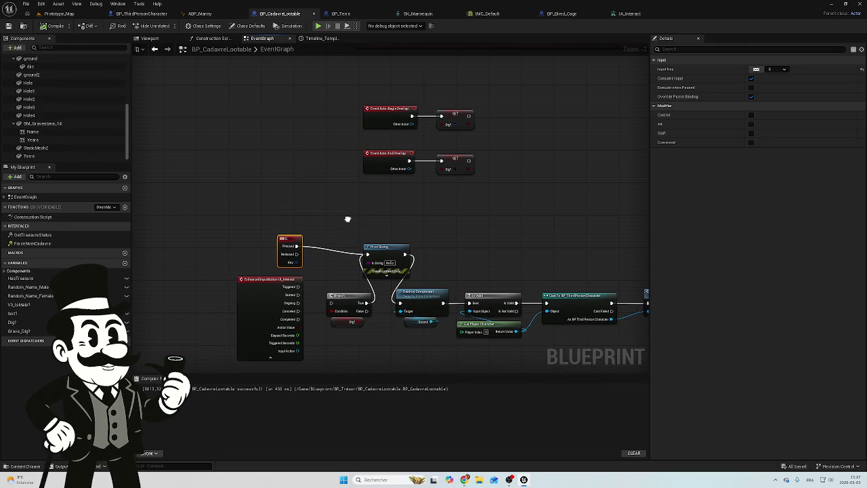
{"action": "left_click_drag", "start_coordinate": [347, 219], "coordinate": [337, 254]}
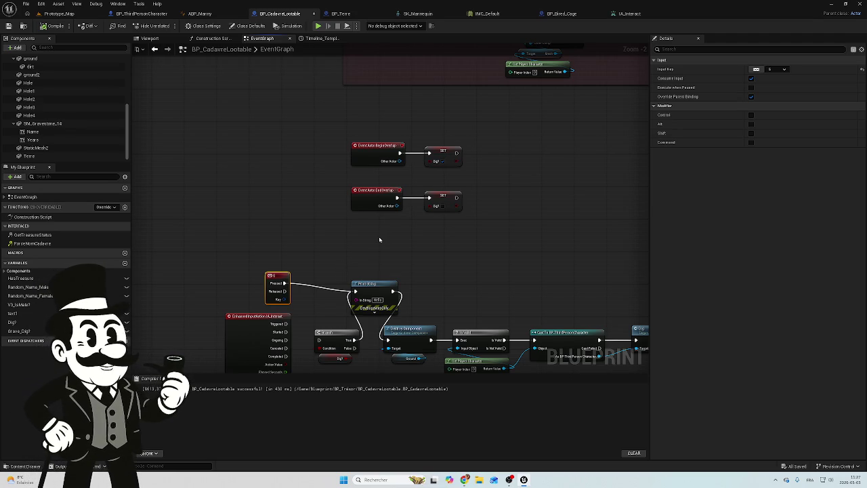
{"action": "scroll", "coordinate": [272, 285], "scroll_direction": "down", "scroll_amount": 2}
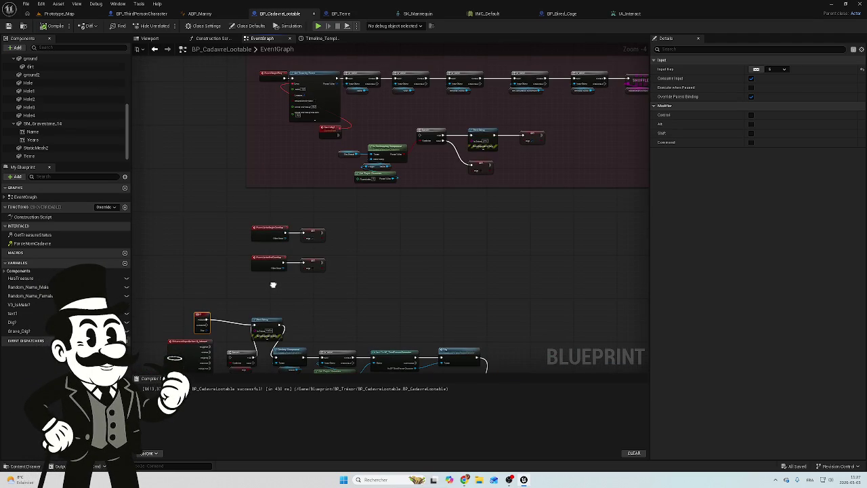
{"action": "scroll", "coordinate": [328, 139], "scroll_direction": "up", "scroll_amount": 2}
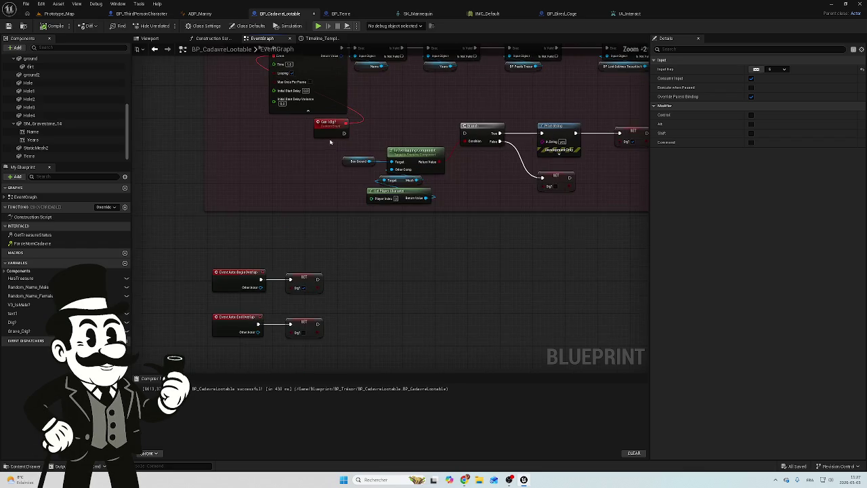
{"action": "mouse_move", "coordinate": [348, 258]}
{"action": "left_mouse_down"}
{"action": "mouse_move", "coordinate": [416, 205]}
{"action": "mouse_move", "coordinate": [317, 235]}
{"action": "left_mouse_up"}
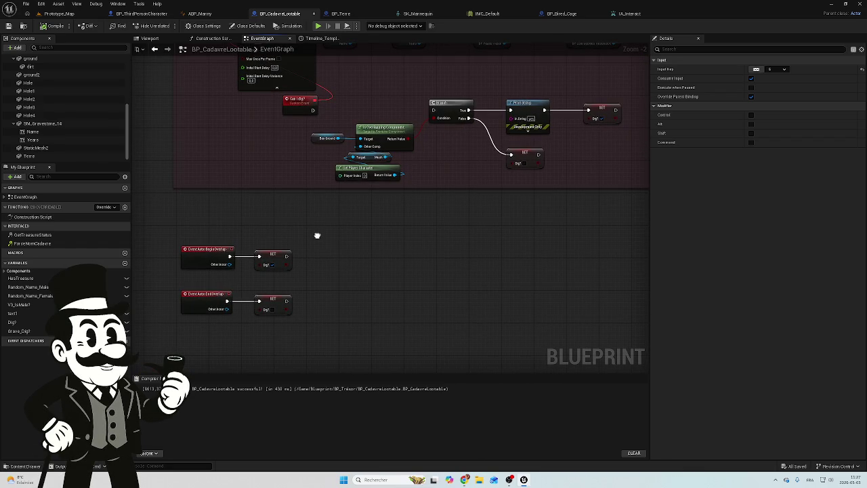
{"action": "mouse_move", "coordinate": [317, 235]}
{"action": "left_mouse_down"}
{"action": "mouse_move", "coordinate": [485, 168]}
{"action": "mouse_move", "coordinate": [488, 139]}
{"action": "left_mouse_up"}
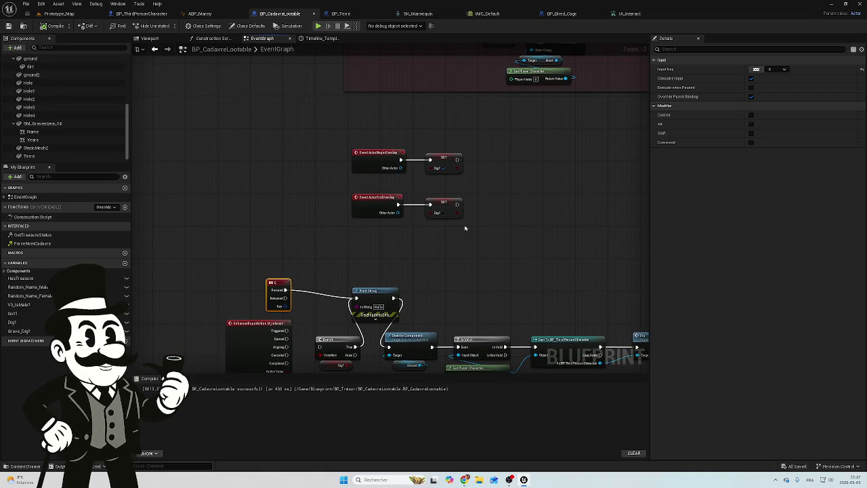
{"action": "left_click", "coordinate": [119, 15]}
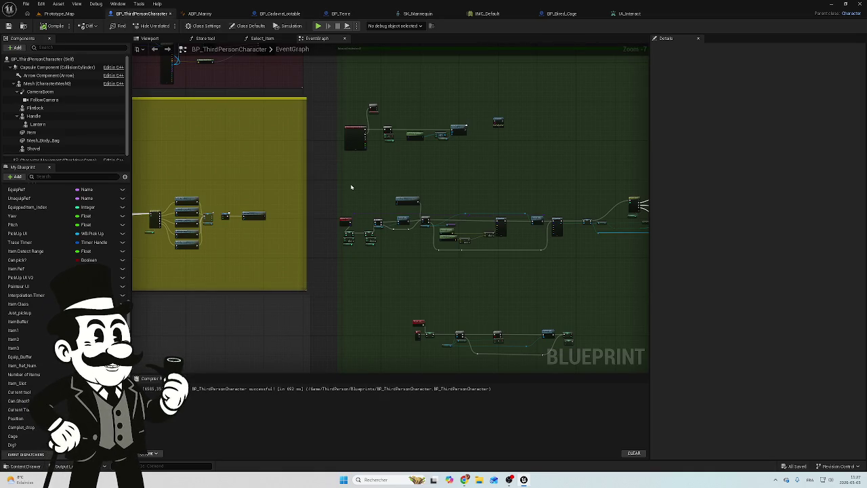
Frame the character's IA_Interact node and Dig? branch, then go back to BP_CadavreLootable.
{"action": "scroll", "coordinate": [381, 176], "scroll_direction": "up", "scroll_amount": 4}
{"action": "mouse_move", "coordinate": [406, 175]}
{"action": "left_mouse_down"}
{"action": "mouse_move", "coordinate": [350, 207]}
{"action": "mouse_move", "coordinate": [362, 304]}
{"action": "mouse_move", "coordinate": [380, 246]}
{"action": "mouse_move", "coordinate": [371, 194]}
{"action": "left_mouse_up"}
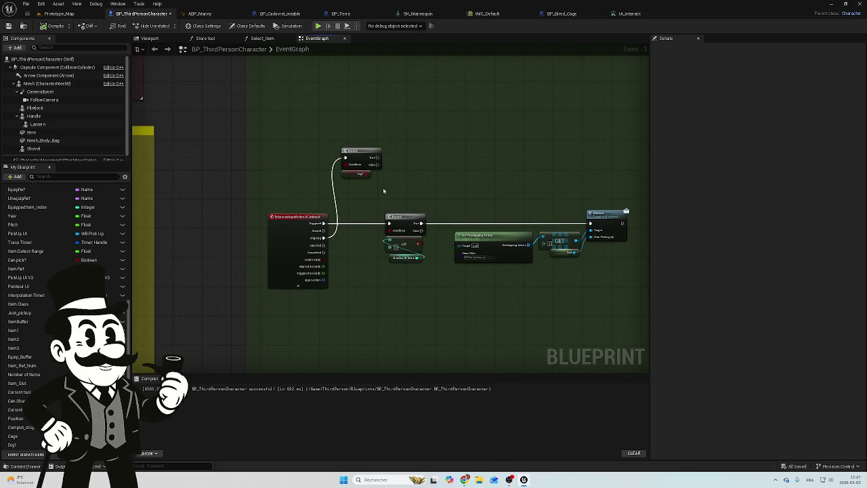
{"action": "left_click_drag", "start_coordinate": [381, 190], "coordinate": [370, 182]}
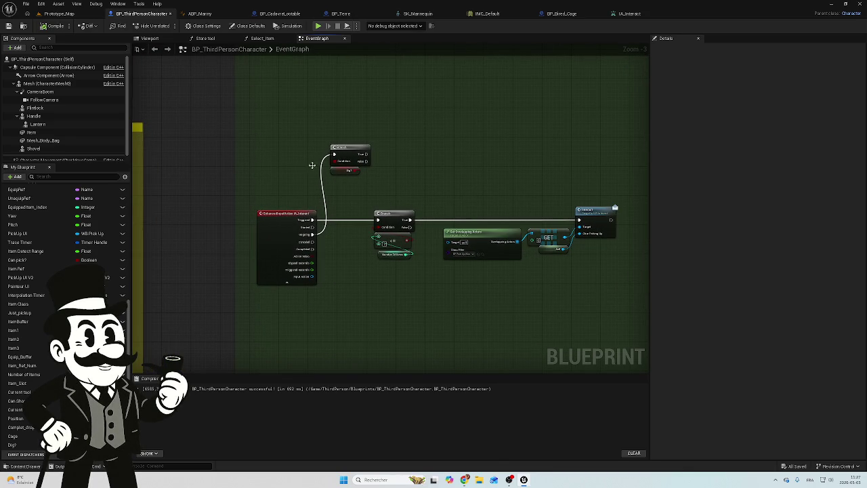
{"action": "scroll", "coordinate": [406, 131], "scroll_direction": "up", "scroll_amount": 3}
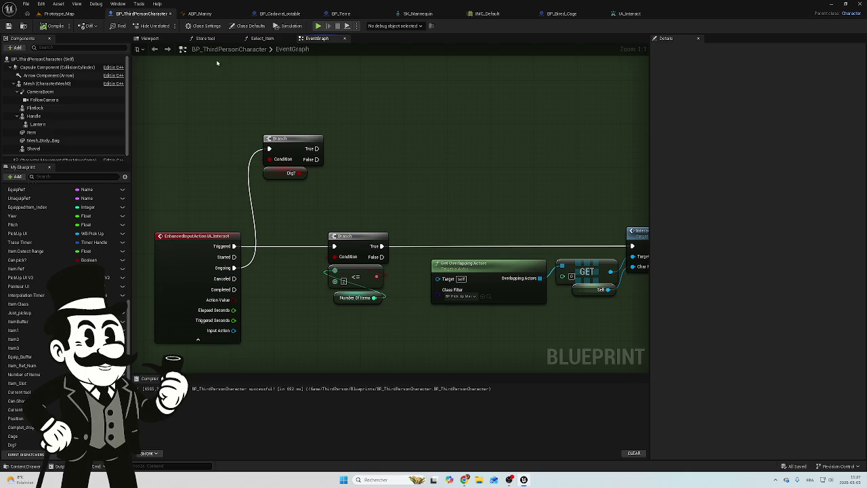
{"action": "left_click", "coordinate": [279, 14]}
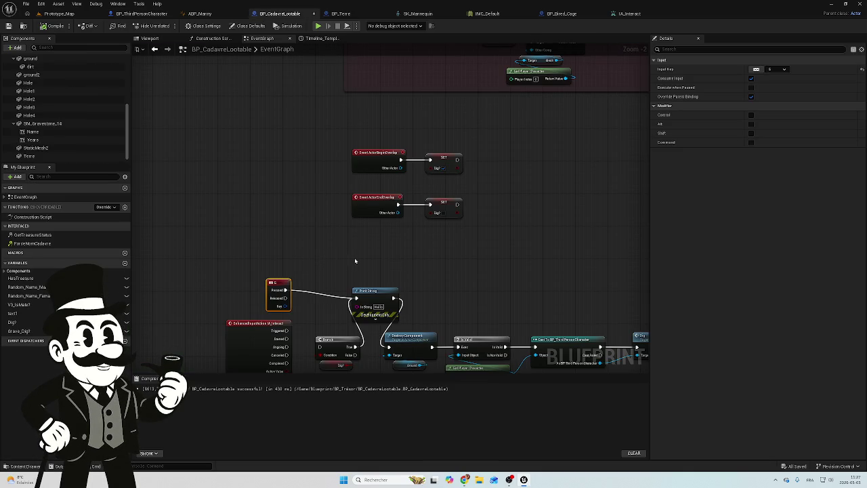
Pan BP_CadavreLootable's graph to the E key node and the Cast To character node.
{"action": "scroll", "coordinate": [293, 271], "scroll_direction": "down", "scroll_amount": 6}
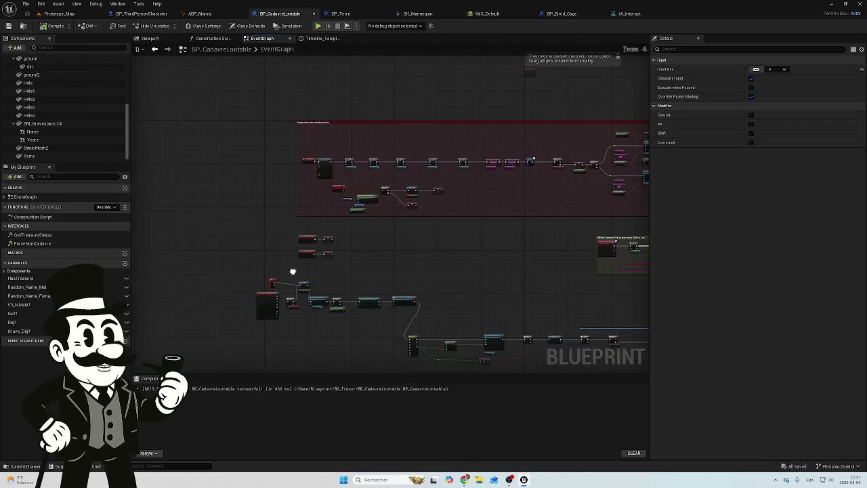
{"action": "left_click_drag", "start_coordinate": [293, 271], "coordinate": [287, 138]}
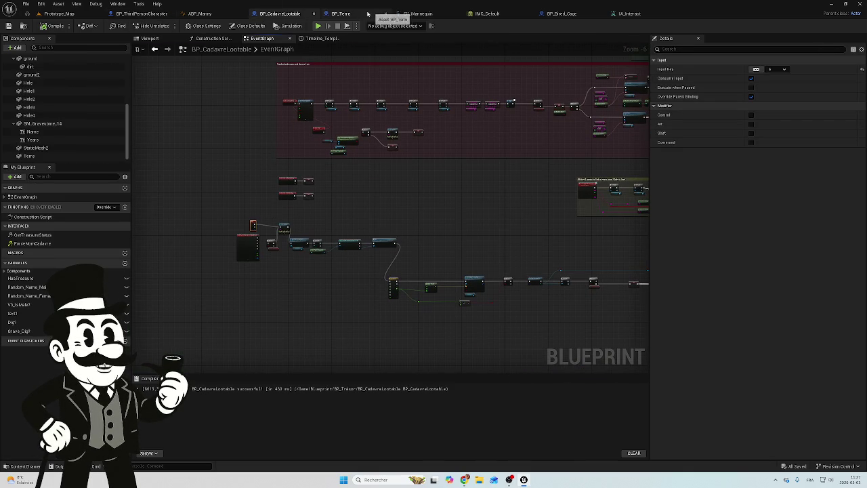
{"action": "scroll", "coordinate": [287, 294], "scroll_direction": "up", "scroll_amount": 6}
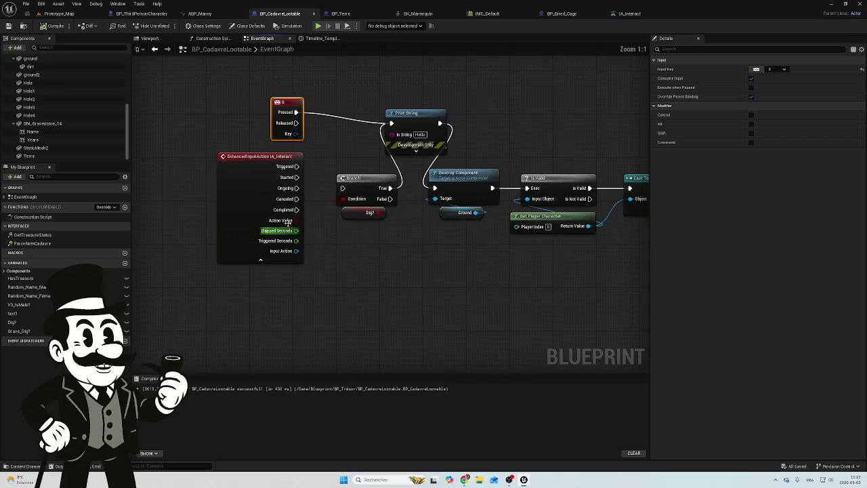
{"action": "left_click", "coordinate": [313, 92]}
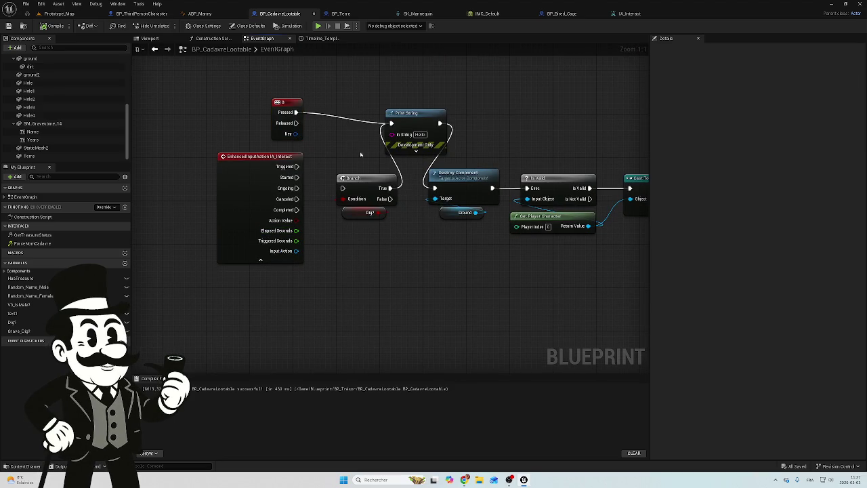
{"action": "left_click_drag", "start_coordinate": [367, 271], "coordinate": [279, 259]}
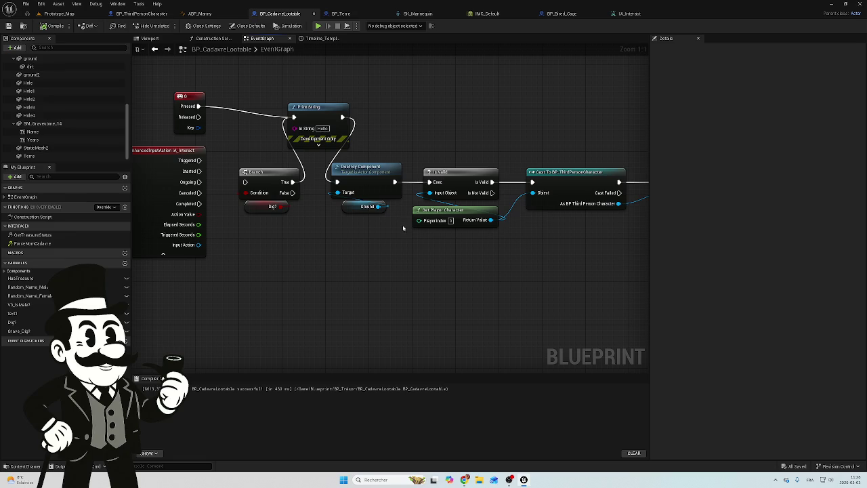
{"action": "scroll", "coordinate": [331, 240], "scroll_direction": "down", "scroll_amount": 4}
{"action": "scroll", "coordinate": [400, 251], "scroll_direction": "up", "scroll_amount": 2}
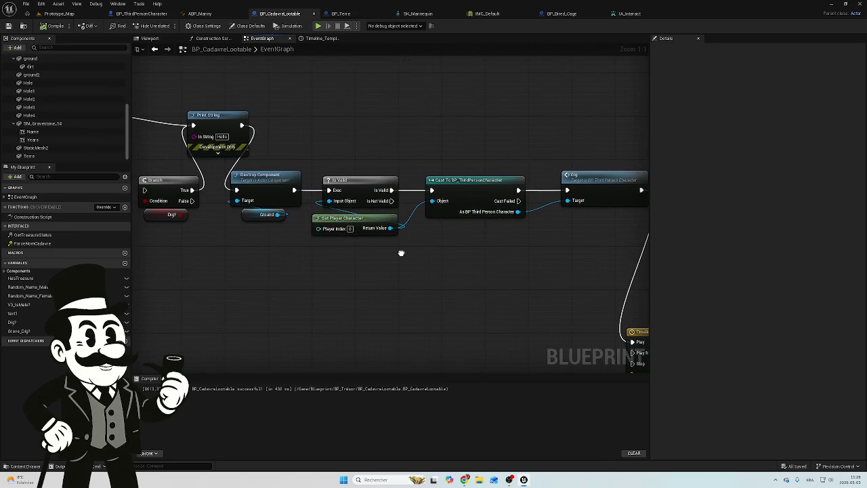
{"action": "scroll", "coordinate": [401, 254], "scroll_direction": "down", "scroll_amount": 2}
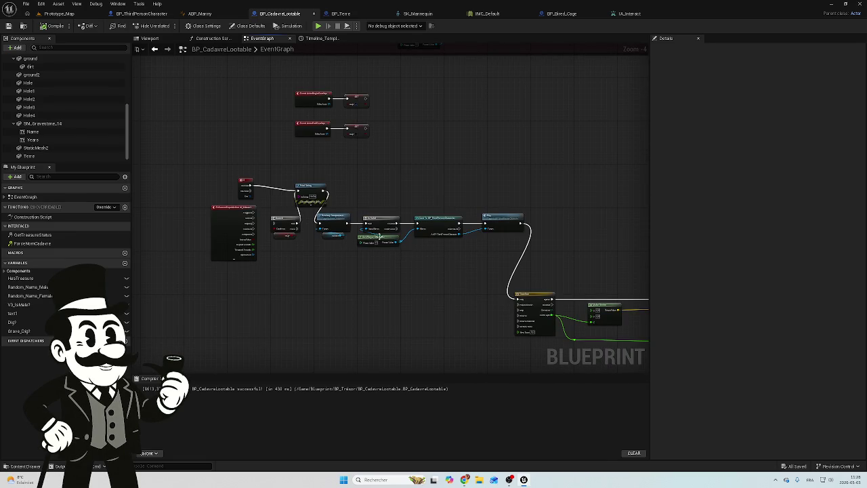
{"action": "scroll", "coordinate": [414, 151], "scroll_direction": "up", "scroll_amount": 4}
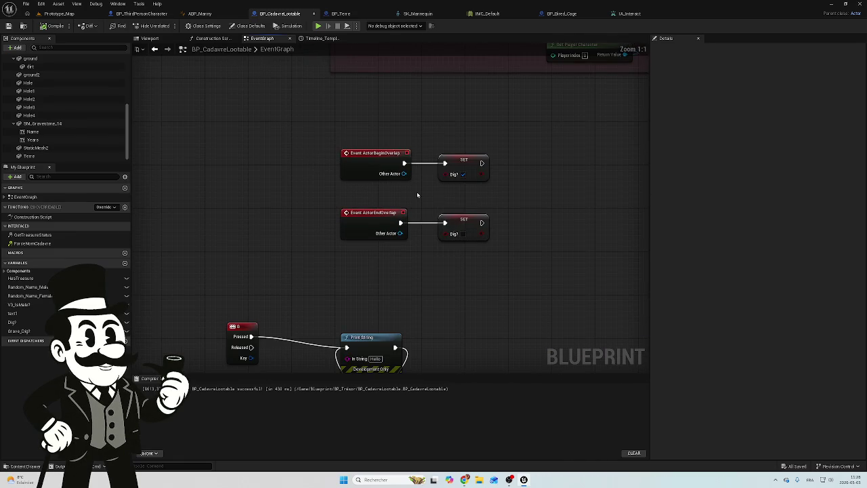
Inspect both overlap events and their SET Dig? nodes by box-selecting them.
{"action": "mouse_move", "coordinate": [389, 133]}
{"action": "left_mouse_down"}
{"action": "mouse_move", "coordinate": [373, 246]}
{"action": "mouse_move", "coordinate": [398, 292]}
{"action": "mouse_move", "coordinate": [495, 273]}
{"action": "mouse_move", "coordinate": [519, 236]}
{"action": "mouse_move", "coordinate": [549, 287]}
{"action": "mouse_move", "coordinate": [539, 277]}
{"action": "left_mouse_up"}
{"action": "left_click", "coordinate": [533, 174]}
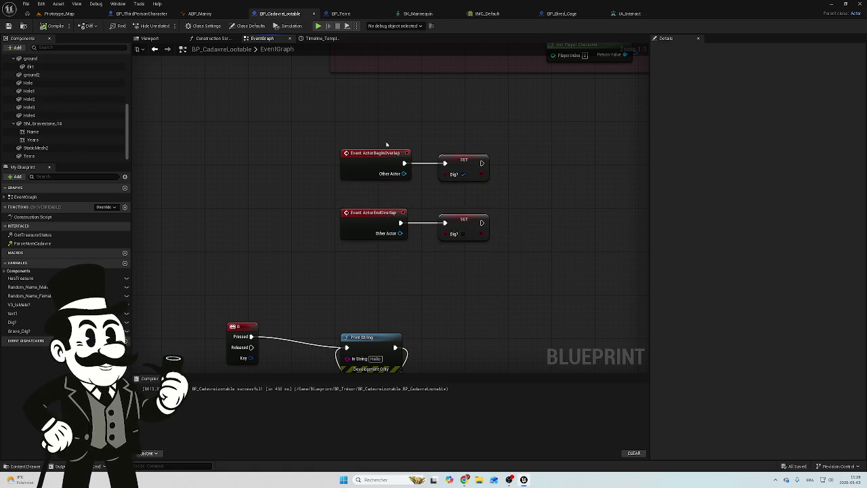
{"action": "mouse_move", "coordinate": [345, 124]}
{"action": "left_mouse_down"}
{"action": "mouse_move", "coordinate": [467, 250]}
{"action": "mouse_move", "coordinate": [364, 131]}
{"action": "mouse_move", "coordinate": [462, 273]}
{"action": "left_mouse_up"}
{"action": "left_click", "coordinate": [456, 139]}
{"action": "left_click_drag", "start_coordinate": [482, 135], "coordinate": [396, 111]}
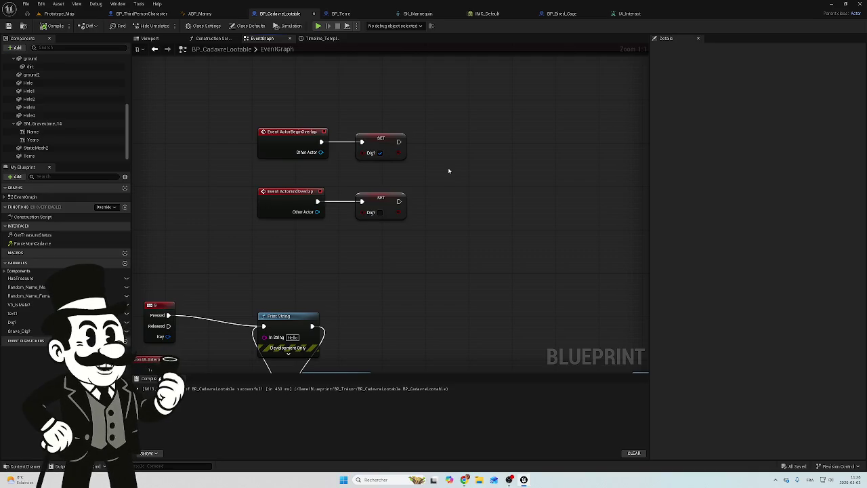
{"action": "scroll", "coordinate": [375, 149], "scroll_direction": "down", "scroll_amount": 5}
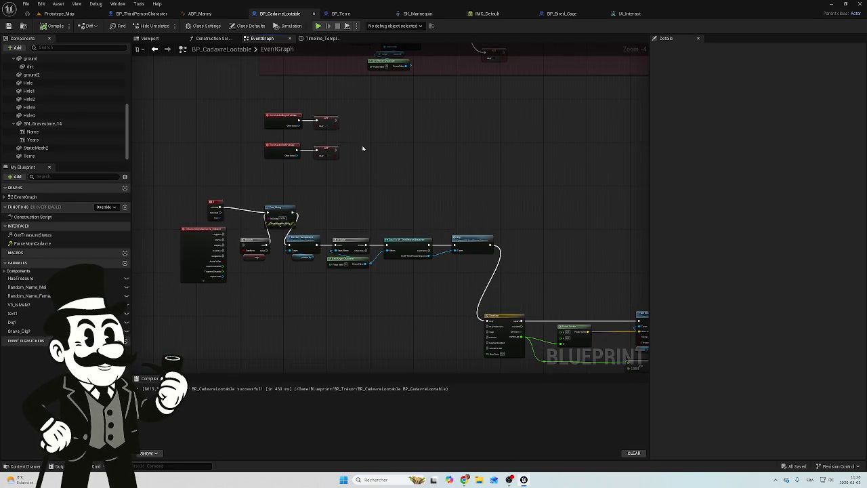
{"action": "scroll", "coordinate": [363, 146], "scroll_direction": "up", "scroll_amount": 4}
{"action": "scroll", "coordinate": [525, 159], "scroll_direction": "down", "scroll_amount": 1}
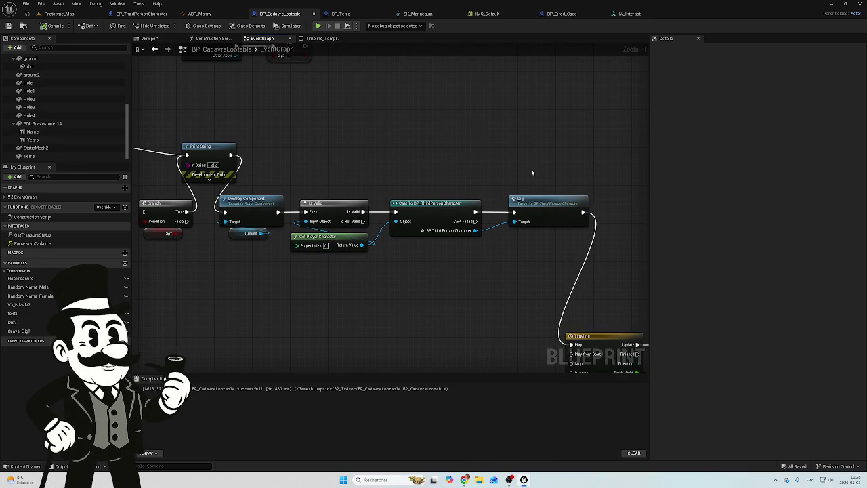
Compare the G key and IA_Interact logic with the character's interact branch, then return.
{"action": "mouse_move", "coordinate": [404, 160]}
{"action": "left_mouse_down"}
{"action": "mouse_move", "coordinate": [366, 159]}
{"action": "mouse_move", "coordinate": [466, 192]}
{"action": "left_mouse_up"}
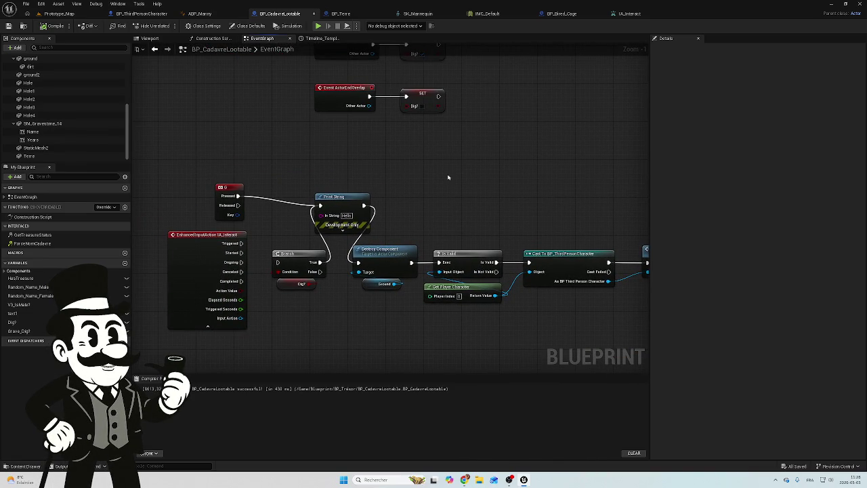
{"action": "left_click", "coordinate": [139, 13]}
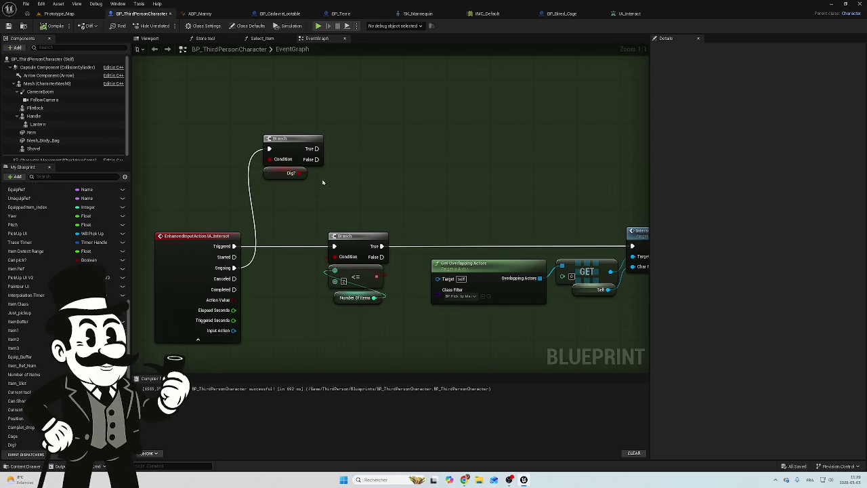
{"action": "mouse_move", "coordinate": [287, 203]}
{"action": "left_mouse_down"}
{"action": "mouse_move", "coordinate": [362, 242]}
{"action": "mouse_move", "coordinate": [366, 218]}
{"action": "left_mouse_up"}
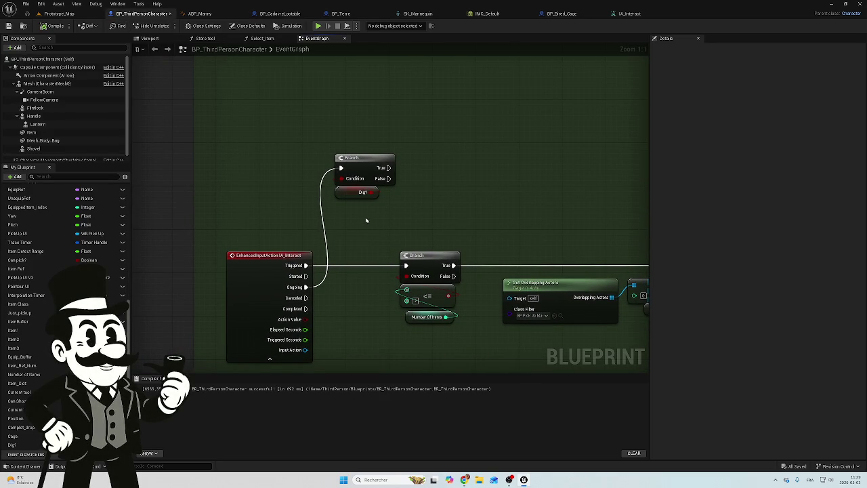
{"action": "left_click", "coordinate": [282, 13]}
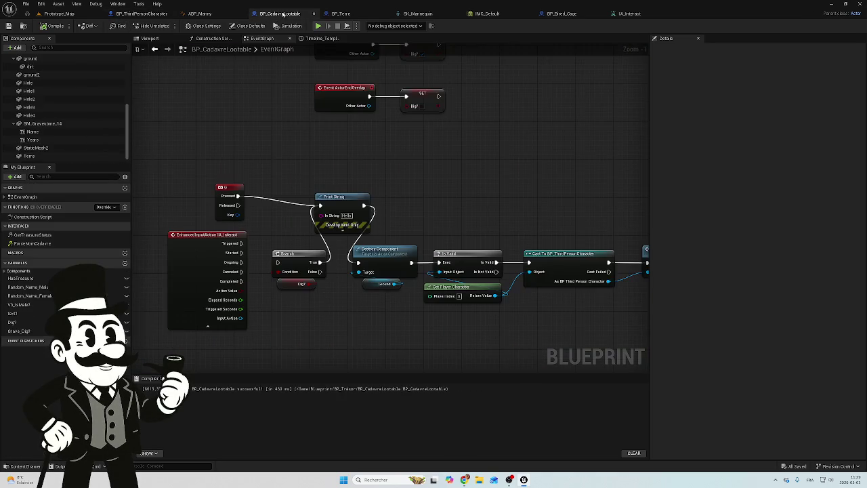
Duplicate the Is Valid/Cast/Dig chain beside Begin Overlap and wire its SET Dig? into Is Valid.
{"action": "mouse_move", "coordinate": [413, 209]}
{"action": "left_mouse_down"}
{"action": "mouse_move", "coordinate": [375, 199]}
{"action": "mouse_move", "coordinate": [362, 232]}
{"action": "mouse_move", "coordinate": [348, 228]}
{"action": "left_mouse_up"}
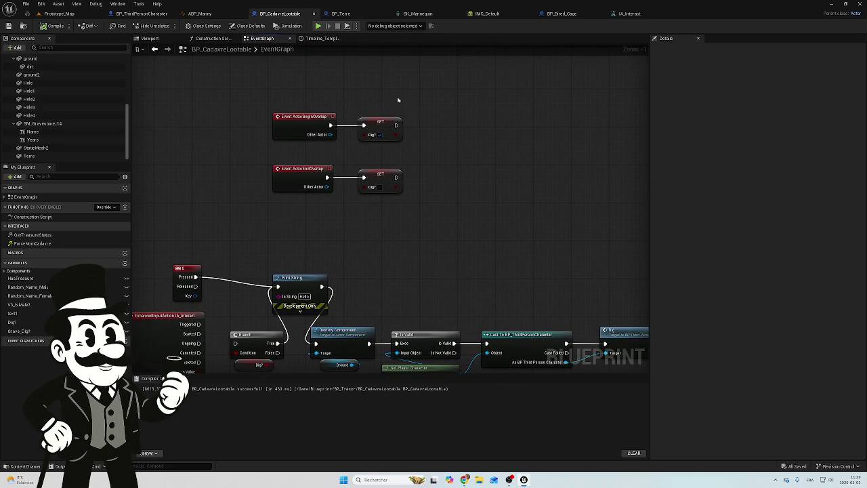
{"action": "mouse_move", "coordinate": [382, 101]}
{"action": "left_mouse_down"}
{"action": "mouse_move", "coordinate": [325, 203]}
{"action": "mouse_move", "coordinate": [279, 203]}
{"action": "mouse_move", "coordinate": [276, 214]}
{"action": "left_mouse_up"}
{"action": "left_click_drag", "start_coordinate": [453, 145], "coordinate": [378, 174]}
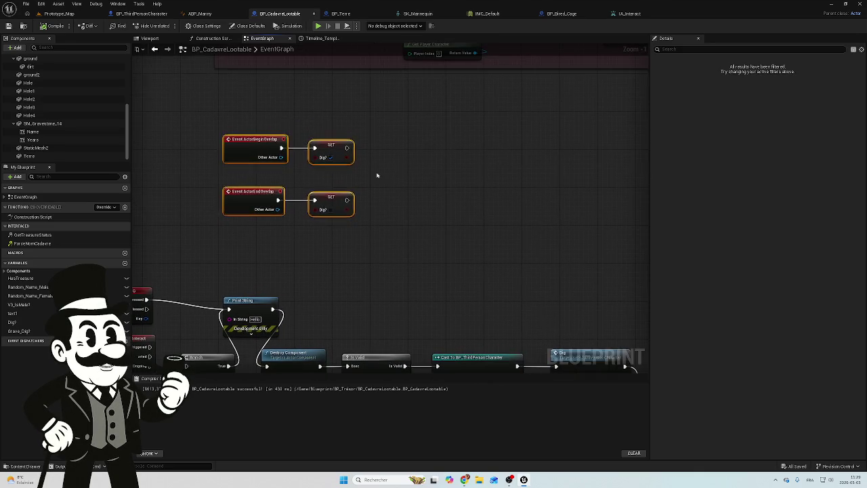
{"action": "left_click", "coordinate": [390, 186]}
{"action": "left_click_drag", "start_coordinate": [433, 228], "coordinate": [414, 152]}
{"action": "mouse_move", "coordinate": [584, 248]}
{"action": "left_mouse_down"}
{"action": "mouse_move", "coordinate": [504, 311]}
{"action": "mouse_move", "coordinate": [364, 363]}
{"action": "left_mouse_up"}
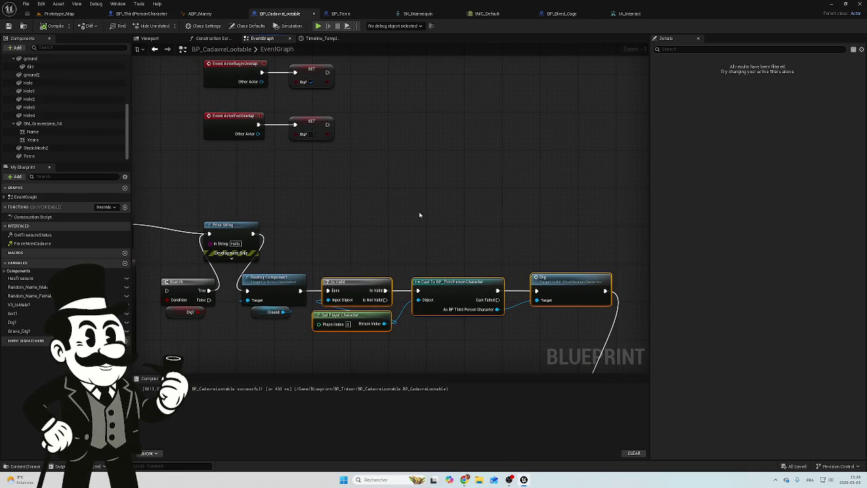
{"action": "key", "text": "ctrl+c"}
{"action": "key", "text": "ctrl+v"}
{"action": "mouse_move", "coordinate": [406, 136]}
{"action": "left_mouse_down"}
{"action": "mouse_move", "coordinate": [389, 196]}
{"action": "mouse_move", "coordinate": [381, 137]}
{"action": "mouse_move", "coordinate": [396, 101]}
{"action": "left_mouse_up"}
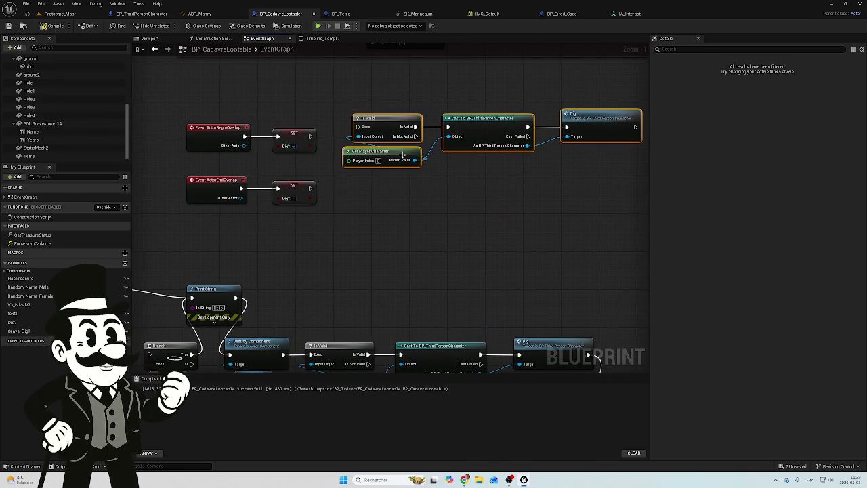
{"action": "left_click", "coordinate": [379, 203]}
{"action": "left_click_drag", "start_coordinate": [310, 136], "coordinate": [357, 127]}
Copy the chain again for End Overlap, wire its SET in, and delete the extra Dig call.
{"action": "mouse_move", "coordinate": [600, 98]}
{"action": "left_mouse_down"}
{"action": "mouse_move", "coordinate": [386, 179]}
{"action": "mouse_move", "coordinate": [371, 203]}
{"action": "mouse_move", "coordinate": [364, 189]}
{"action": "left_mouse_up"}
{"action": "key", "text": "ctrl+c"}
{"action": "key", "text": "ctrl+v"}
{"action": "left_click_drag", "start_coordinate": [310, 188], "coordinate": [361, 190]}
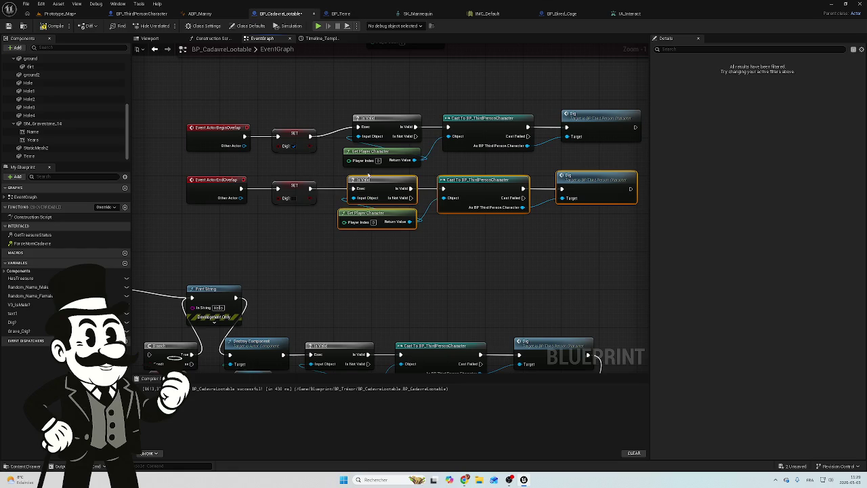
{"action": "left_click_drag", "start_coordinate": [345, 287], "coordinate": [266, 264]}
{"action": "left_click", "coordinate": [561, 149]}
{"action": "left_click", "coordinate": [498, 166]}
{"action": "key", "text": "Delete"}
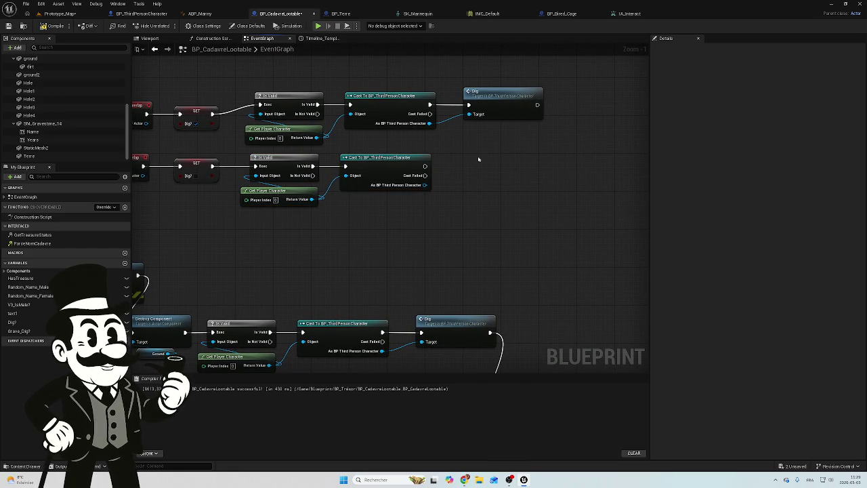
Search the action list for Cannot Dig and briefly check BP_ThirdPersonCharacter's events.
{"action": "right_click", "coordinate": [478, 159]}
{"action": "type", "text": "cam"}
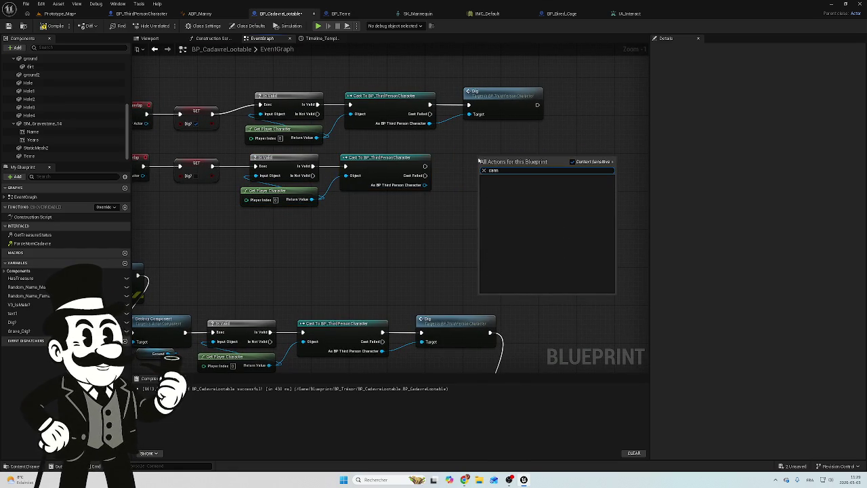
{"action": "key", "text": "BackSpace"}
{"action": "type", "text": "n"}
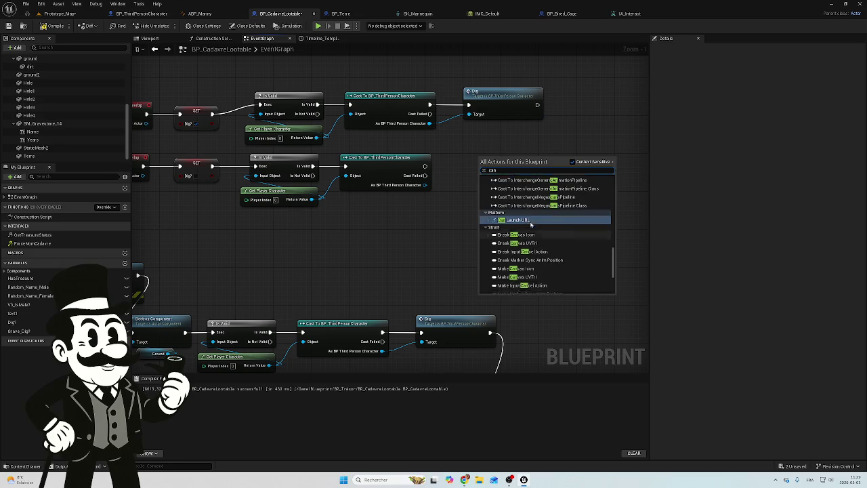
{"action": "type", "text": "m"}
{"action": "left_click", "coordinate": [451, 219]}
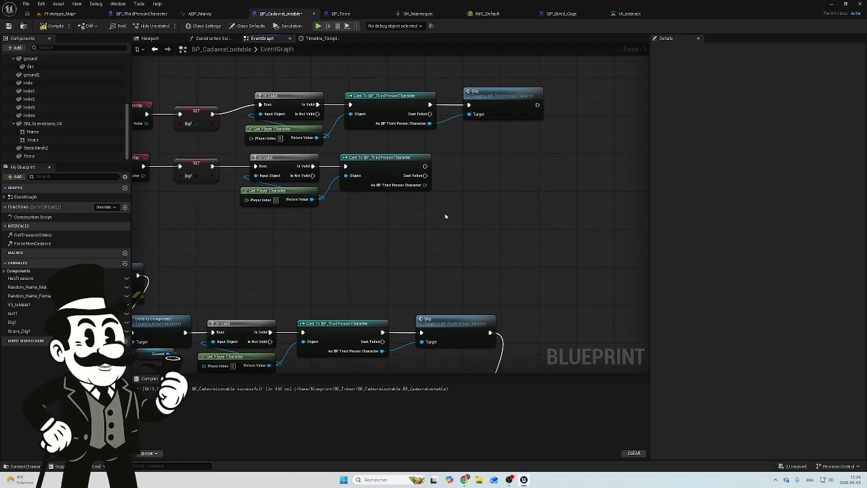
{"action": "left_click", "coordinate": [140, 13]}
{"action": "scroll", "coordinate": [174, 288], "scroll_direction": "down", "scroll_amount": 4}
{"action": "scroll", "coordinate": [381, 207], "scroll_direction": "up", "scroll_amount": 2}
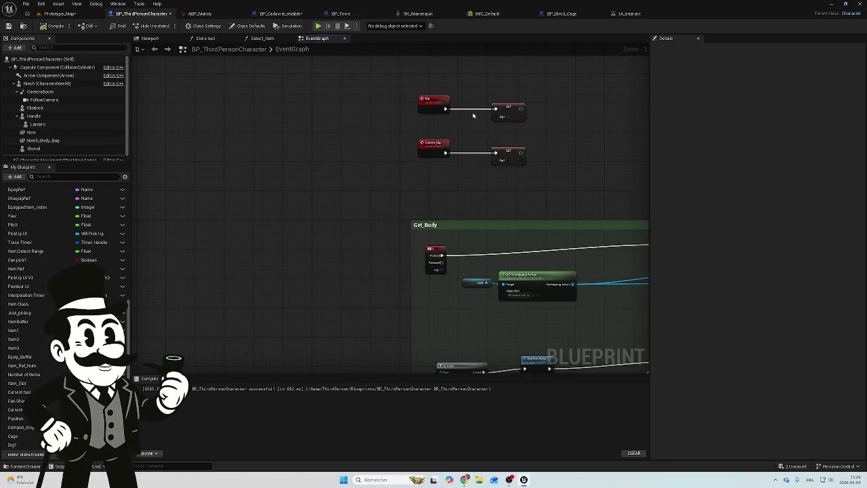
{"action": "left_click", "coordinate": [278, 14]}
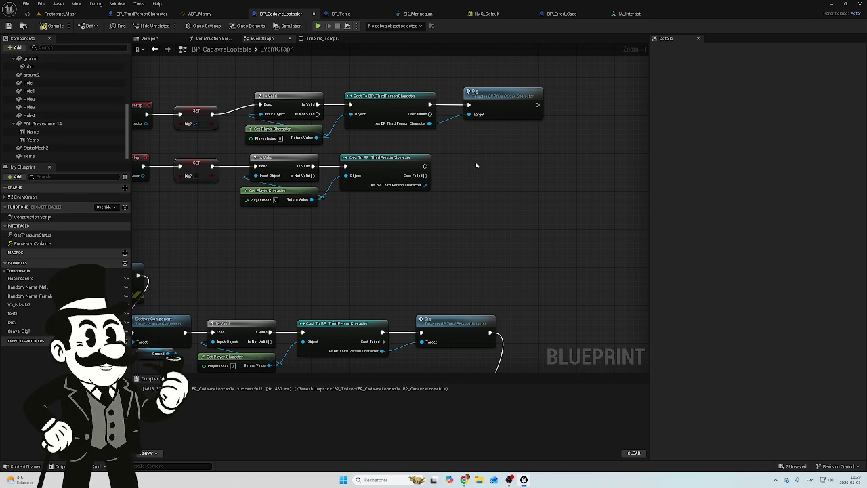
{"action": "right_click", "coordinate": [476, 165]}
{"action": "type", "text": "ca"}
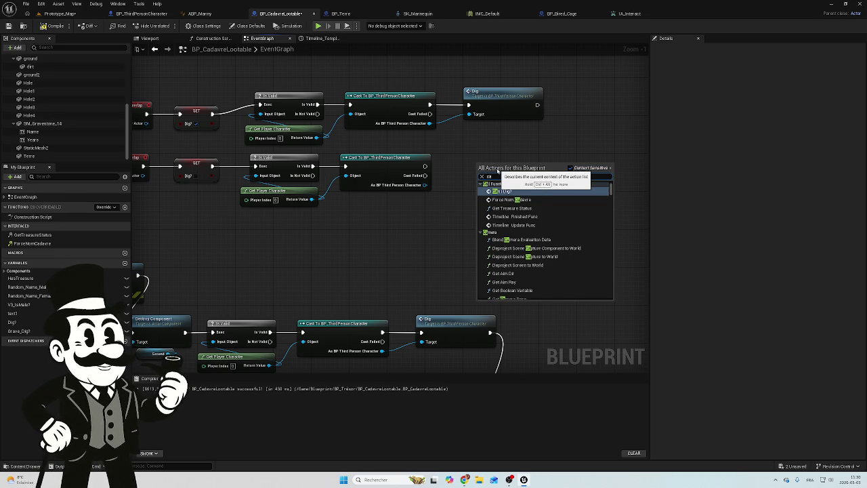
{"action": "type", "text": "n"}
{"action": "key", "text": "Escape"}
Add a Cannot Dig call from the End Overlap cast's character pin and align it.
{"action": "left_click", "coordinate": [421, 183]}
{"action": "mouse_move", "coordinate": [425, 185]}
{"action": "left_mouse_down"}
{"action": "mouse_move", "coordinate": [479, 187]}
{"action": "mouse_move", "coordinate": [472, 182]}
{"action": "left_mouse_up"}
{"action": "type", "text": "cann"}
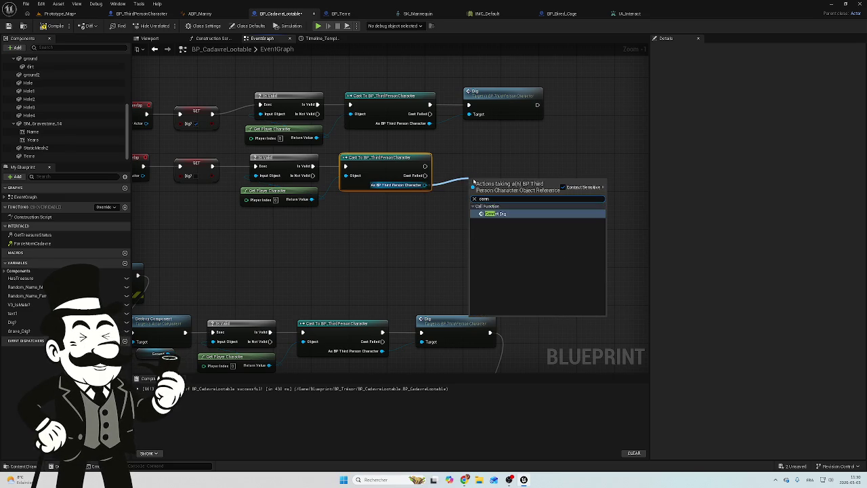
{"action": "left_click", "coordinate": [515, 214]}
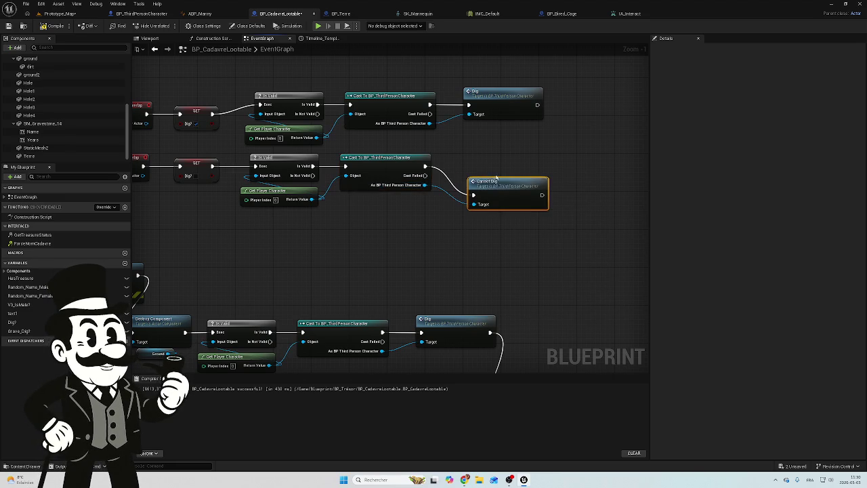
{"action": "left_click_drag", "start_coordinate": [489, 174], "coordinate": [491, 157]}
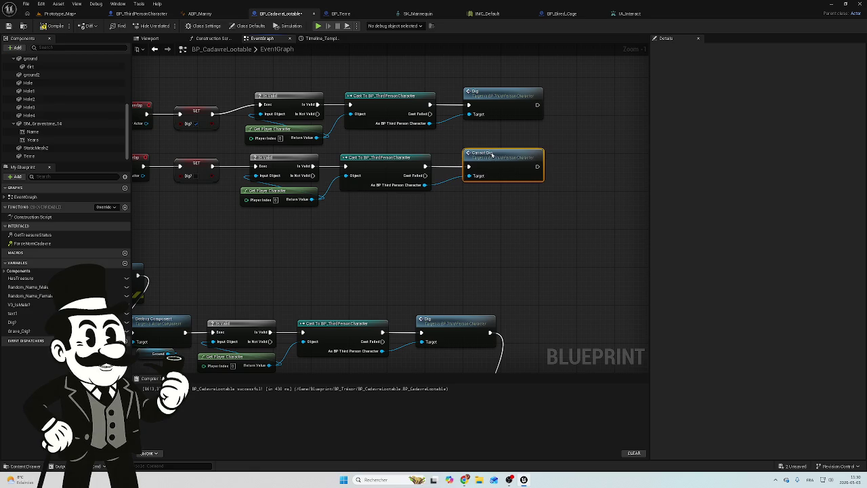
{"action": "left_click", "coordinate": [494, 136]}
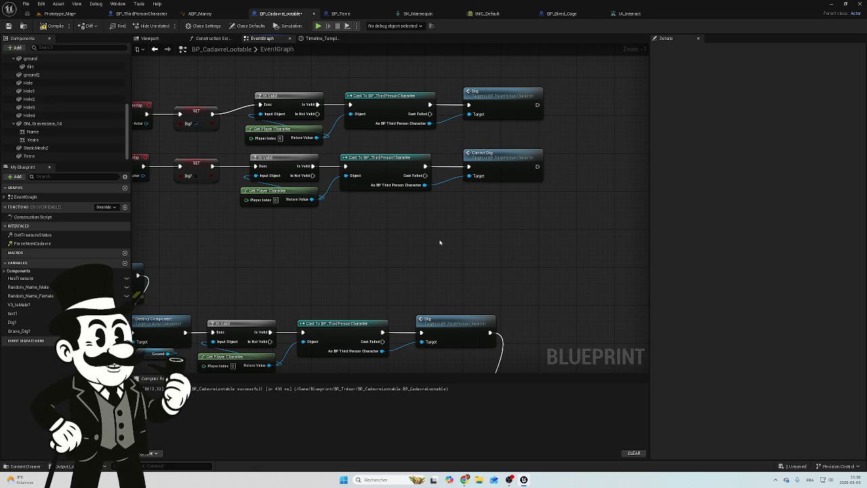
Recentre the overlap chains, then switch to BP_ThirdPersonCharacter.
{"action": "scroll", "coordinate": [509, 208], "scroll_direction": "down", "scroll_amount": 3}
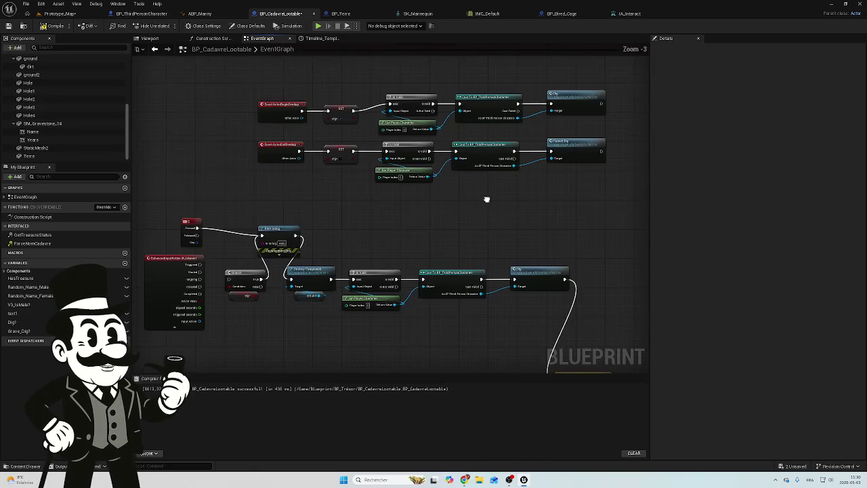
{"action": "left_click_drag", "start_coordinate": [496, 197], "coordinate": [493, 193]}
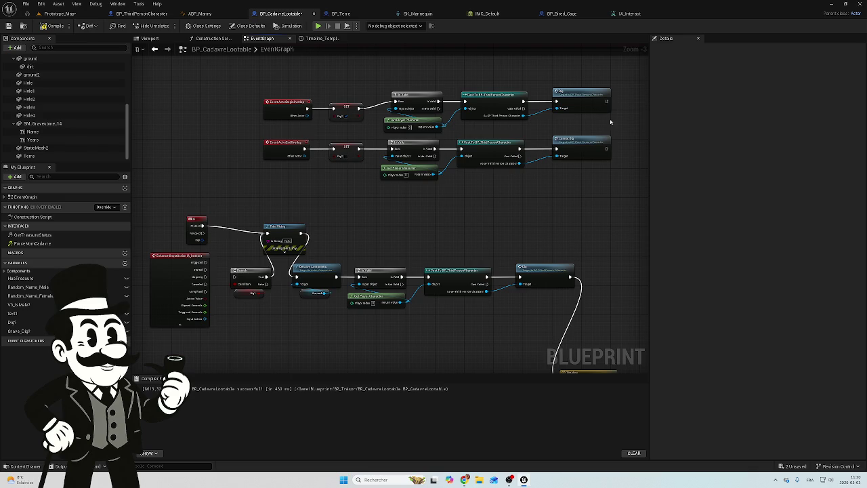
{"action": "left_click_drag", "start_coordinate": [611, 122], "coordinate": [426, 133]}
{"action": "left_click_drag", "start_coordinate": [332, 141], "coordinate": [436, 156]}
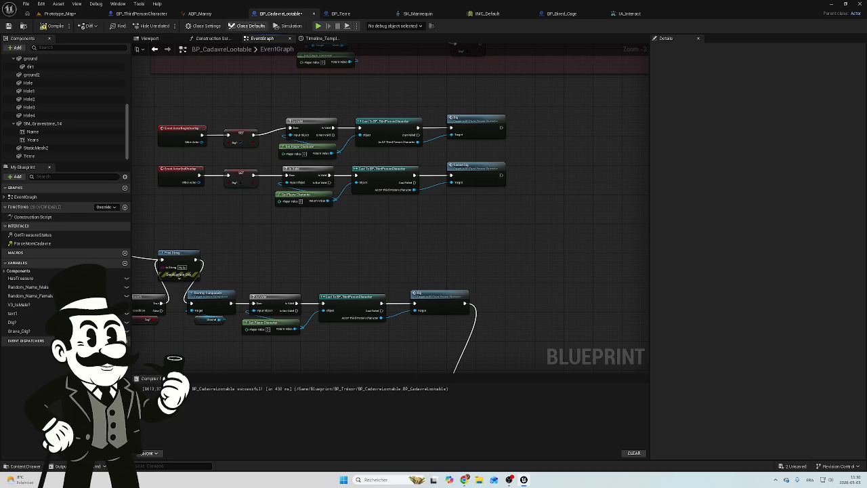
{"action": "left_click", "coordinate": [141, 14]}
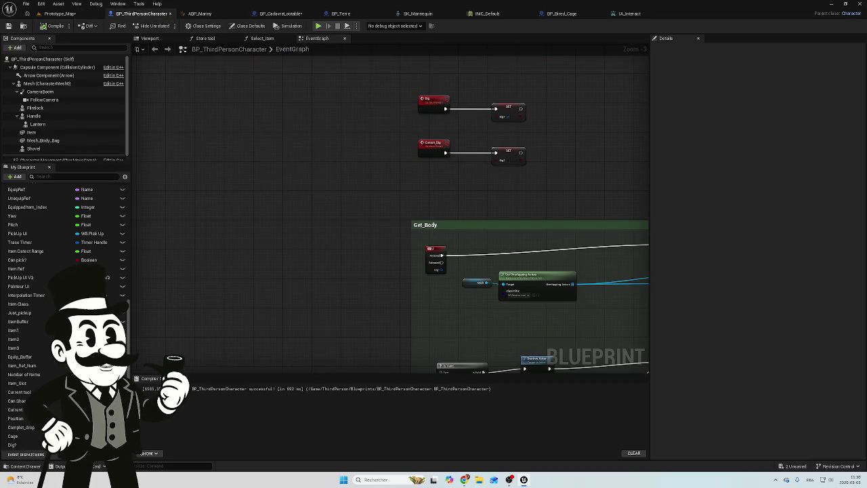
Locate the Dig? branch and move it up and to the left.
{"action": "left_click_drag", "start_coordinate": [512, 195], "coordinate": [426, 211]}
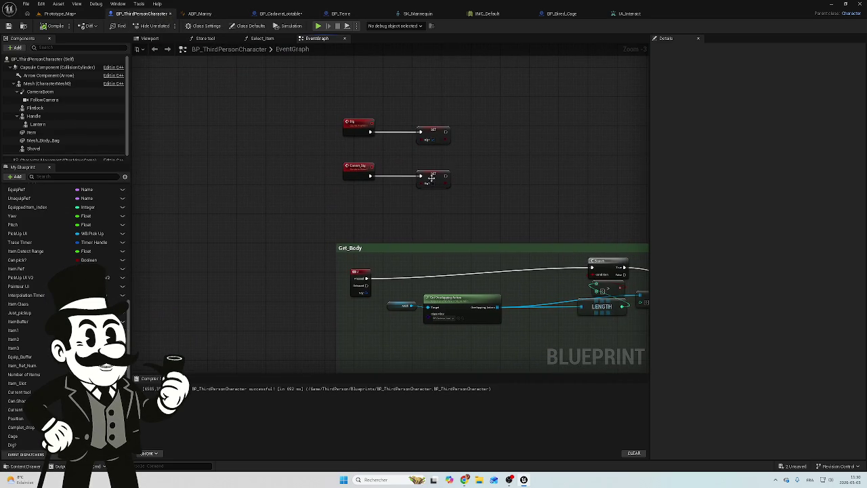
{"action": "scroll", "coordinate": [439, 174], "scroll_direction": "down", "scroll_amount": 6}
{"action": "scroll", "coordinate": [324, 231], "scroll_direction": "up", "scroll_amount": 4}
{"action": "scroll", "coordinate": [324, 266], "scroll_direction": "up", "scroll_amount": 2}
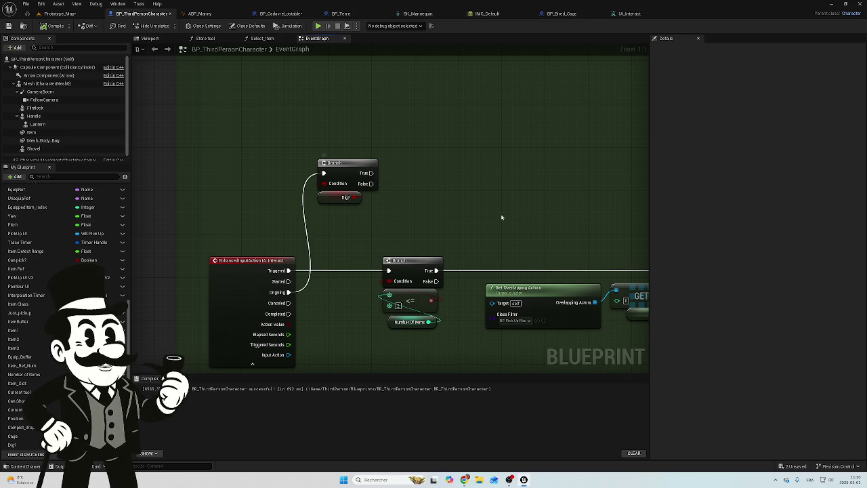
{"action": "left_click_drag", "start_coordinate": [413, 176], "coordinate": [364, 174]}
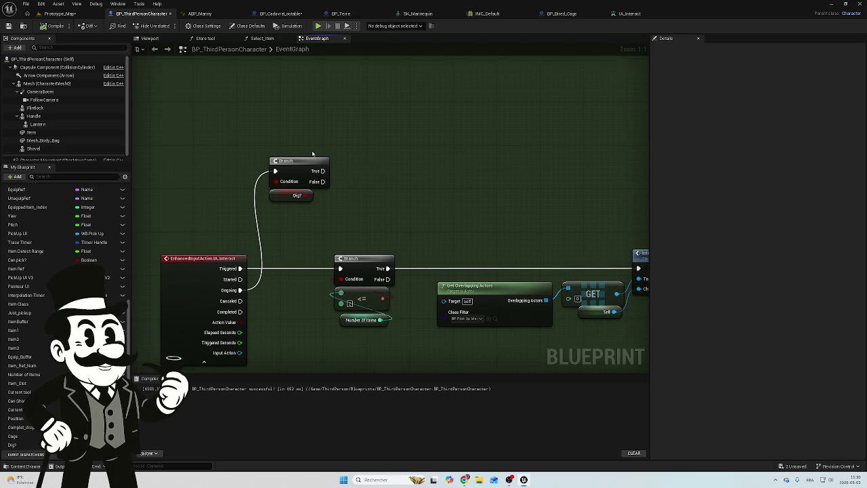
{"action": "left_click", "coordinate": [319, 158]}
{"action": "left_click_drag", "start_coordinate": [318, 158], "coordinate": [313, 136]}
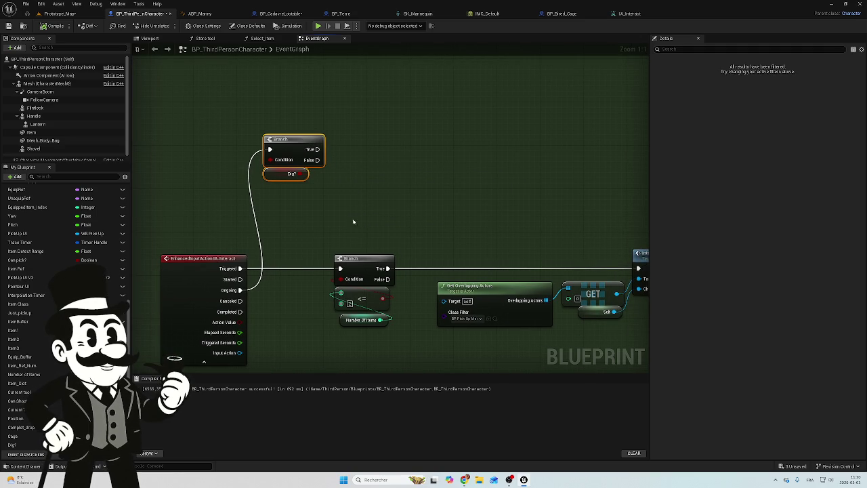
{"action": "left_click", "coordinate": [314, 202]}
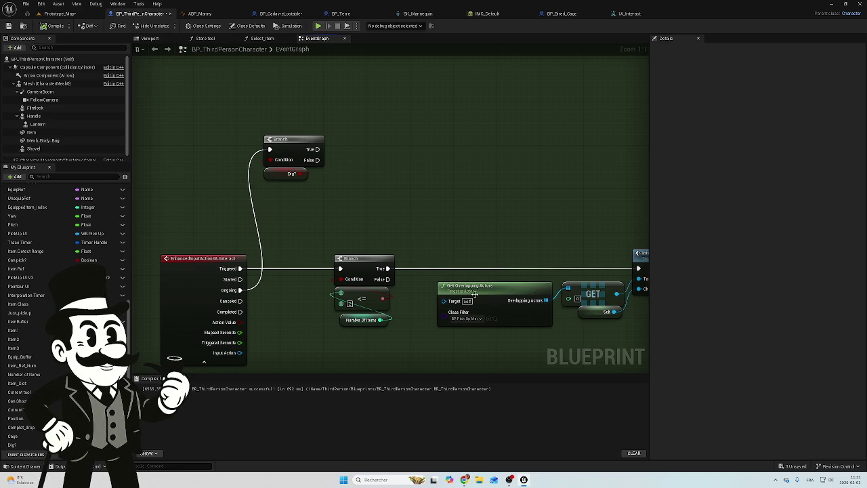
Pan to the Interact event and drag a wire from the Dig? branch's True pin.
{"action": "left_click_drag", "start_coordinate": [363, 200], "coordinate": [411, 233]}
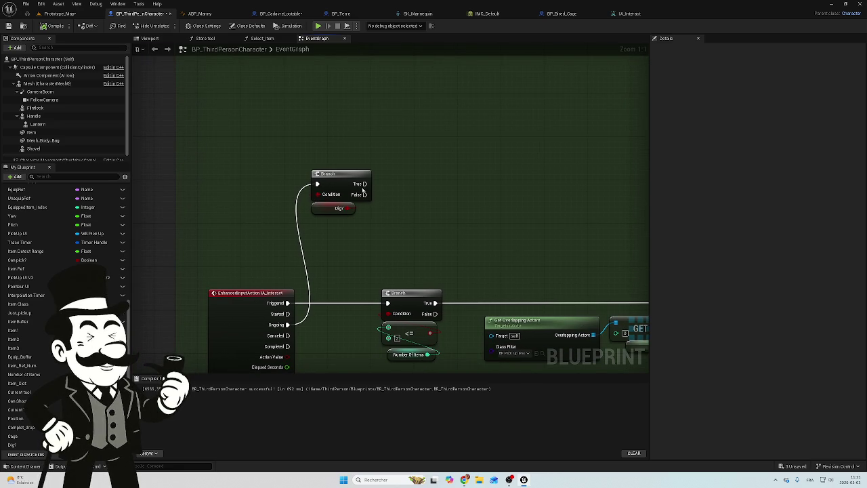
{"action": "scroll", "coordinate": [325, 153], "scroll_direction": "down", "scroll_amount": 5}
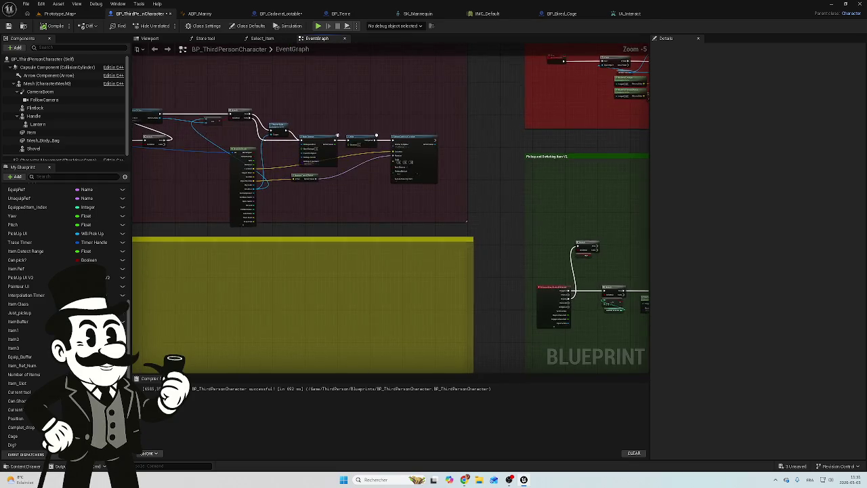
{"action": "scroll", "coordinate": [299, 169], "scroll_direction": "up", "scroll_amount": 5}
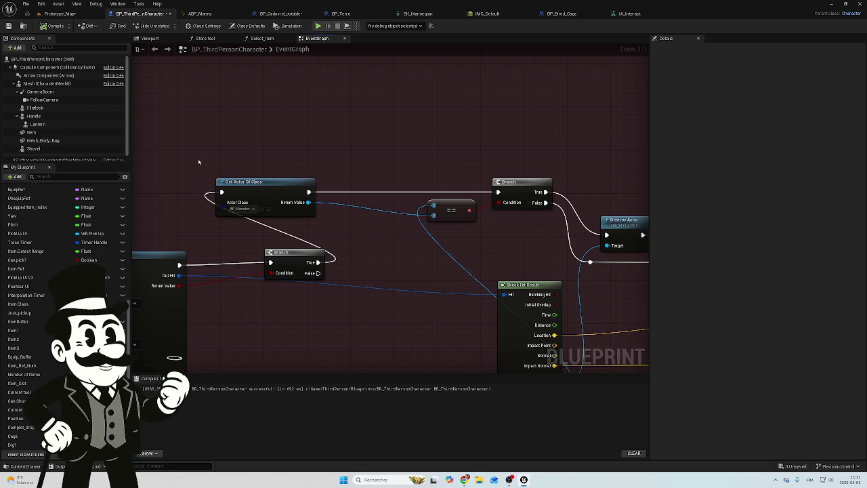
{"action": "scroll", "coordinate": [195, 164], "scroll_direction": "down", "scroll_amount": 5}
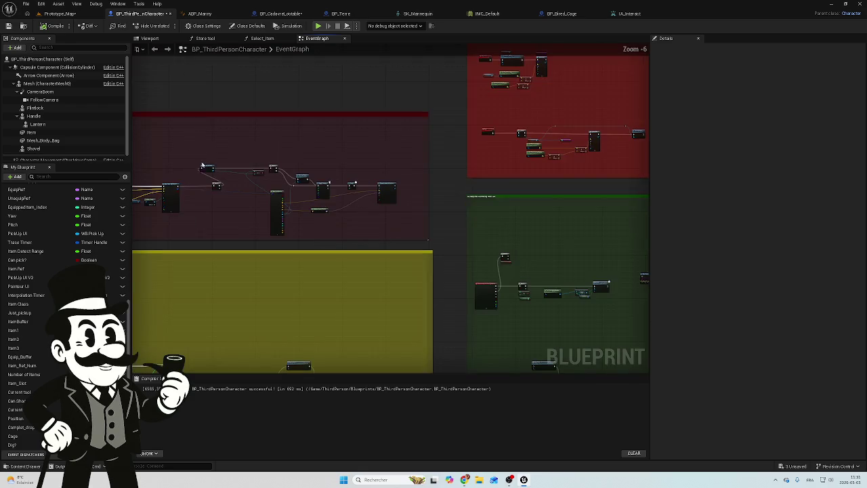
{"action": "scroll", "coordinate": [465, 216], "scroll_direction": "up", "scroll_amount": 5}
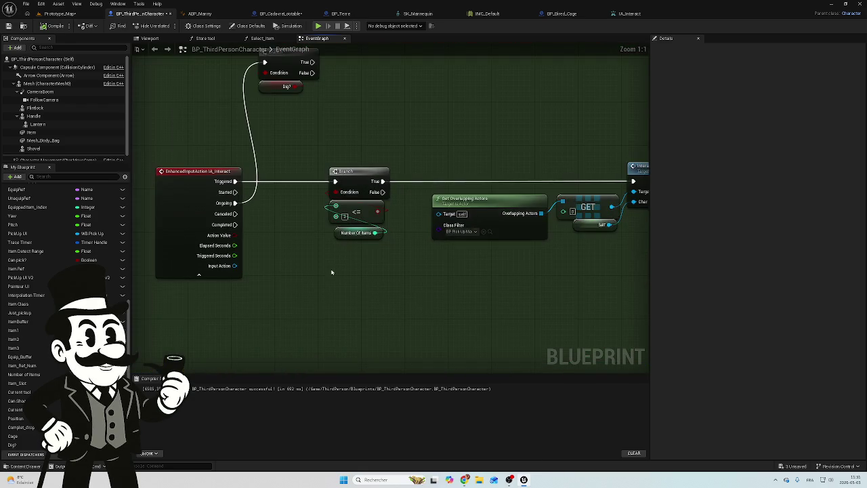
{"action": "scroll", "coordinate": [331, 271], "scroll_direction": "down", "scroll_amount": 5}
{"action": "scroll", "coordinate": [261, 257], "scroll_direction": "up", "scroll_amount": 5}
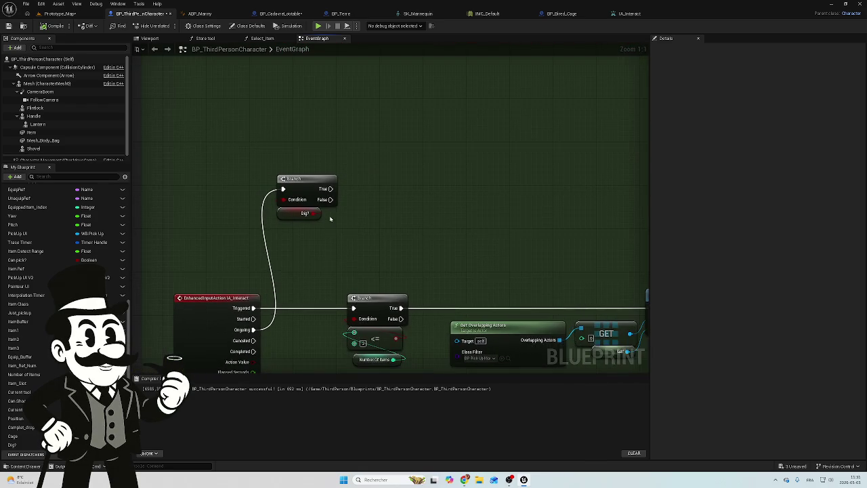
{"action": "mouse_move", "coordinate": [330, 188]}
{"action": "left_mouse_down"}
{"action": "mouse_move", "coordinate": [397, 188]}
{"action": "mouse_move", "coordinate": [386, 184]}
{"action": "left_mouse_up"}
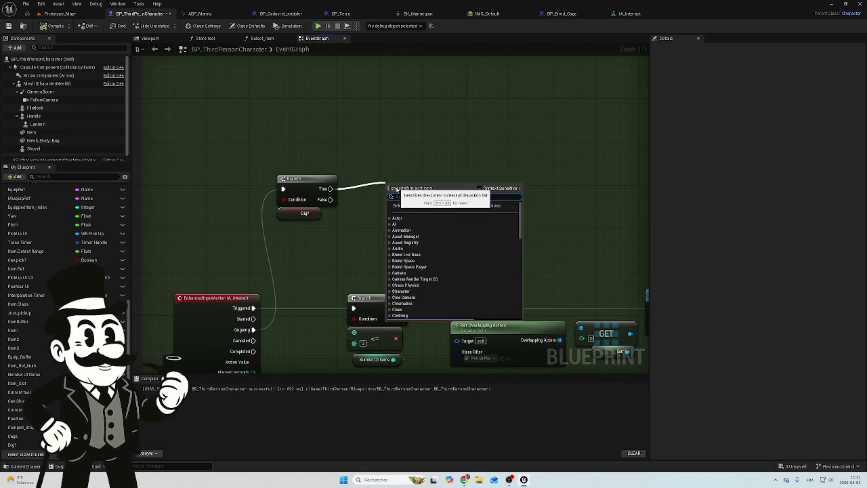
{"action": "left_click", "coordinate": [415, 167]}
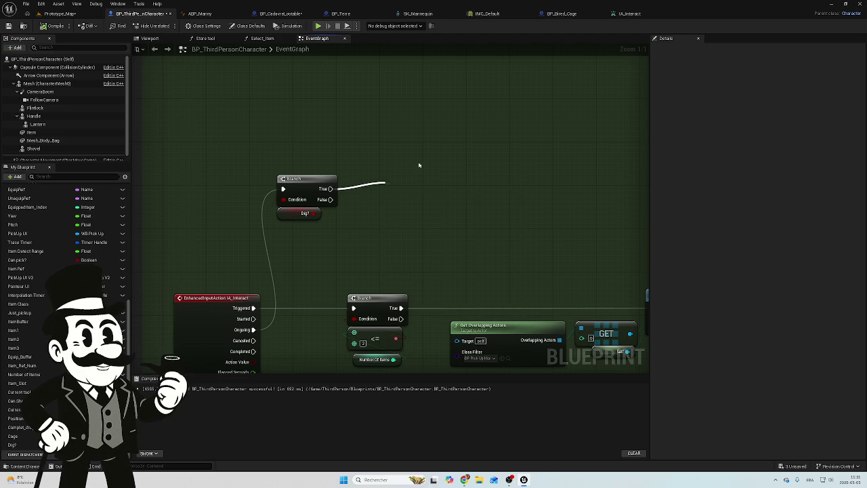
{"action": "right_click", "coordinate": [365, 234]}
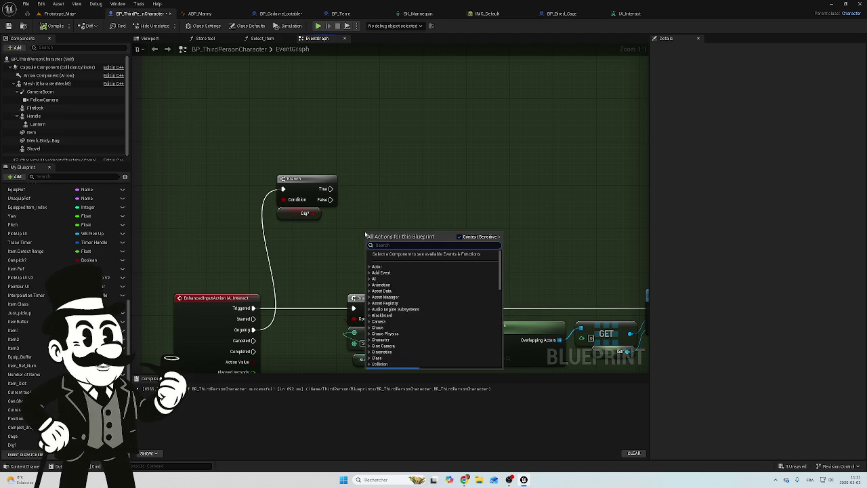
{"action": "type", "text": "overlap"}
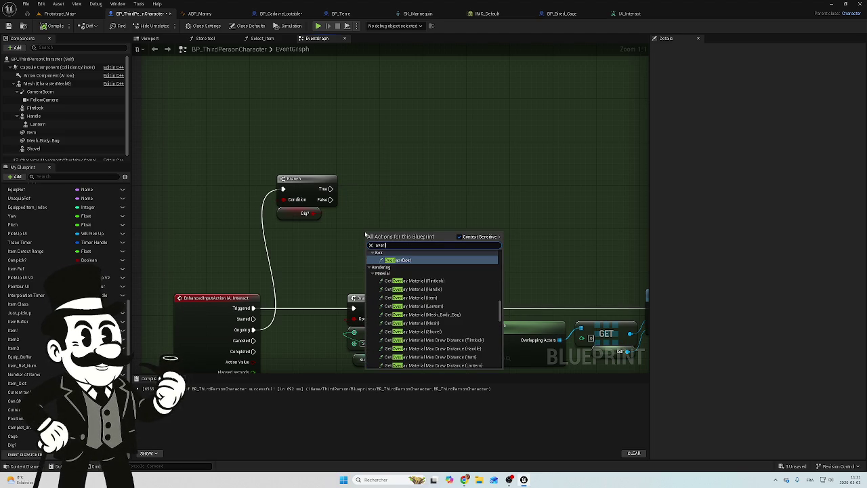
{"action": "type", "text": "p"}
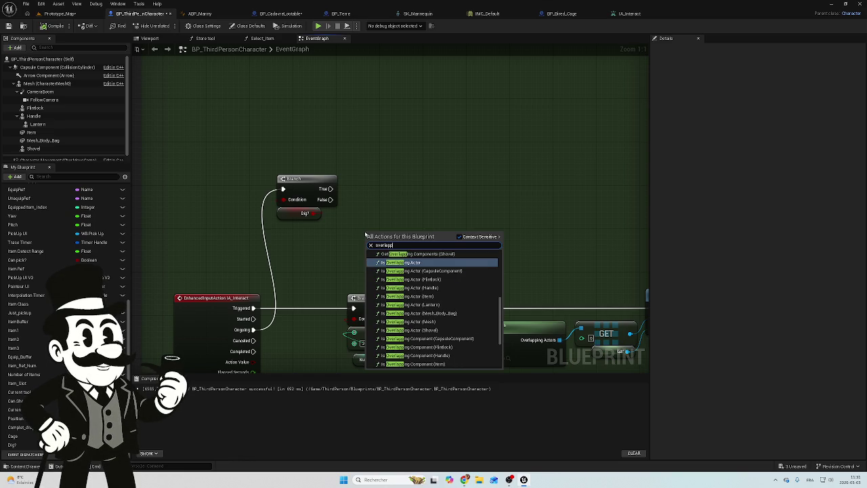
{"action": "type", "text": "in"}
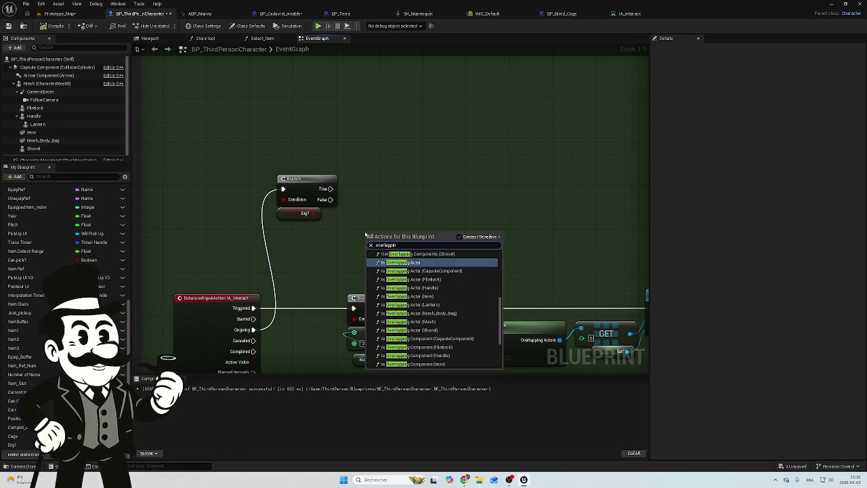
{"action": "type", "text": "g co"}
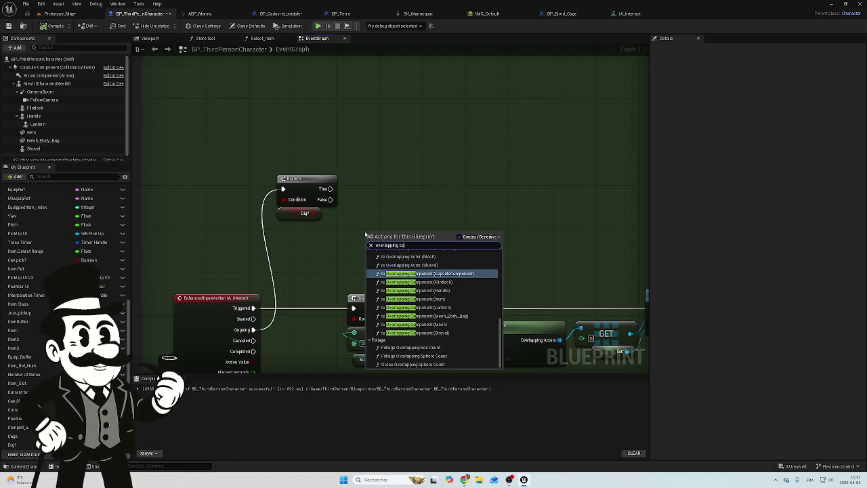
{"action": "type", "text": "m"}
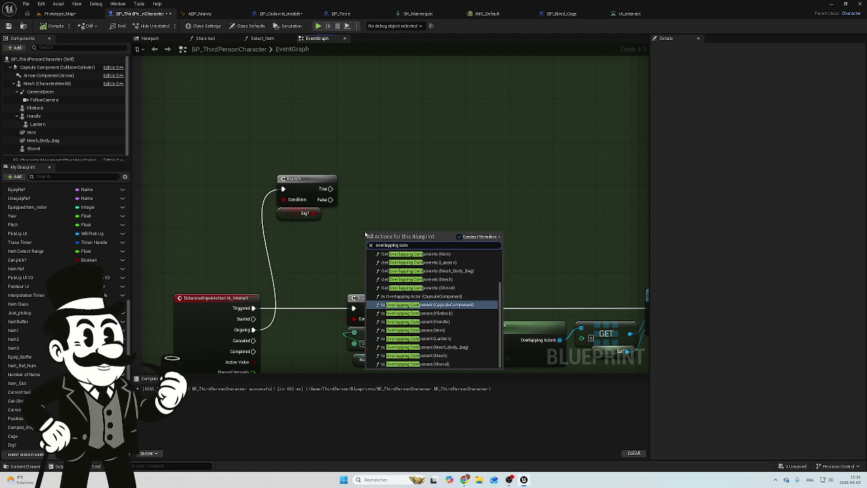
{"action": "scroll", "coordinate": [416, 298], "scroll_direction": "up", "scroll_amount": 3}
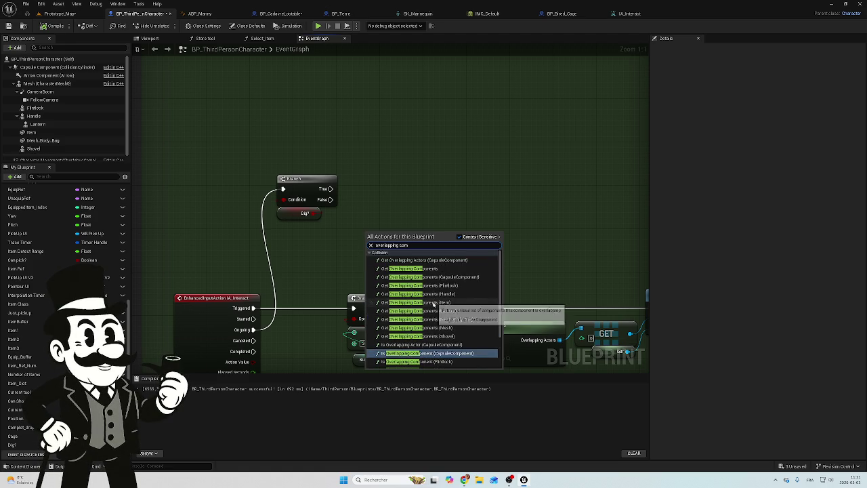
{"action": "left_click", "coordinate": [428, 277]}
{"action": "mouse_move", "coordinate": [412, 235]}
{"action": "left_mouse_down"}
{"action": "mouse_move", "coordinate": [445, 182]}
{"action": "mouse_move", "coordinate": [440, 193]}
{"action": "left_mouse_up"}
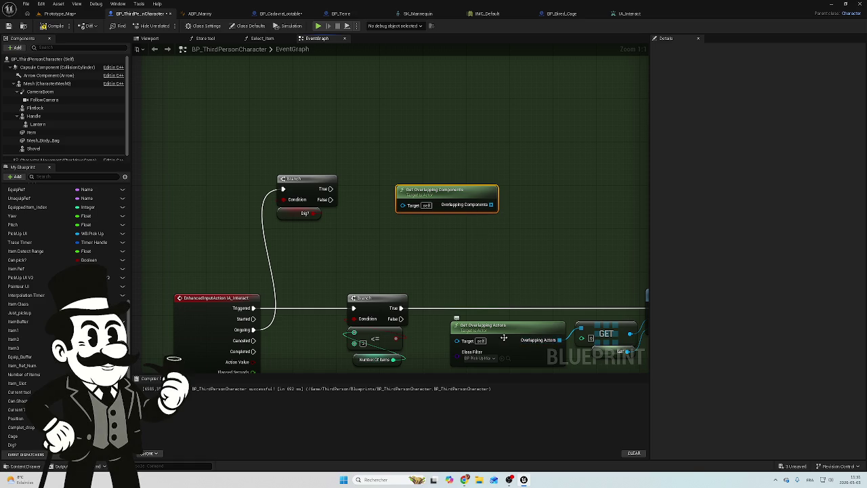
{"action": "key", "text": "Delete"}
{"action": "key", "text": "ctrl+z"}
{"action": "mouse_move", "coordinate": [464, 218]}
{"action": "left_mouse_down"}
{"action": "mouse_move", "coordinate": [341, 182]}
{"action": "mouse_move", "coordinate": [459, 170]}
{"action": "mouse_move", "coordinate": [482, 206]}
{"action": "left_mouse_up"}
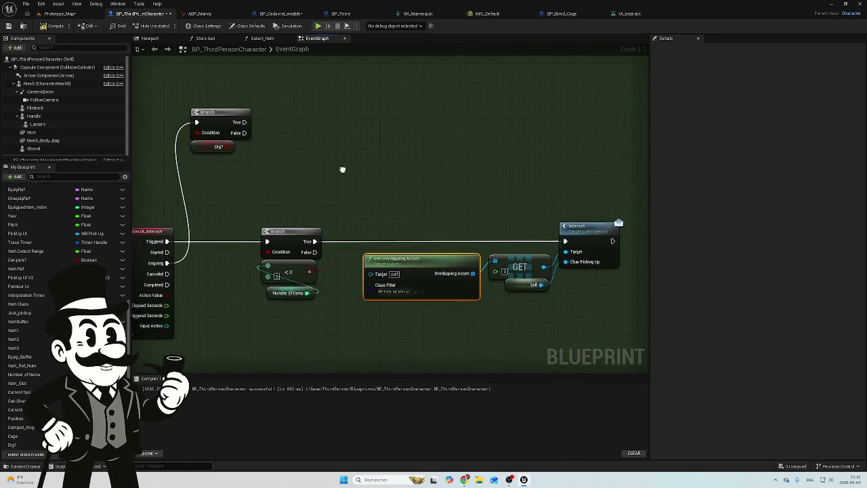
Zoom out and frame the Get_Body comment's overlap-check nodes.
{"action": "scroll", "coordinate": [389, 176], "scroll_direction": "down", "scroll_amount": 5}
{"action": "mouse_move", "coordinate": [552, 237]}
{"action": "left_mouse_down"}
{"action": "mouse_move", "coordinate": [563, 239]}
{"action": "mouse_move", "coordinate": [542, 260]}
{"action": "mouse_move", "coordinate": [524, 253]}
{"action": "left_mouse_up"}
{"action": "scroll", "coordinate": [440, 265], "scroll_direction": "down", "scroll_amount": 3}
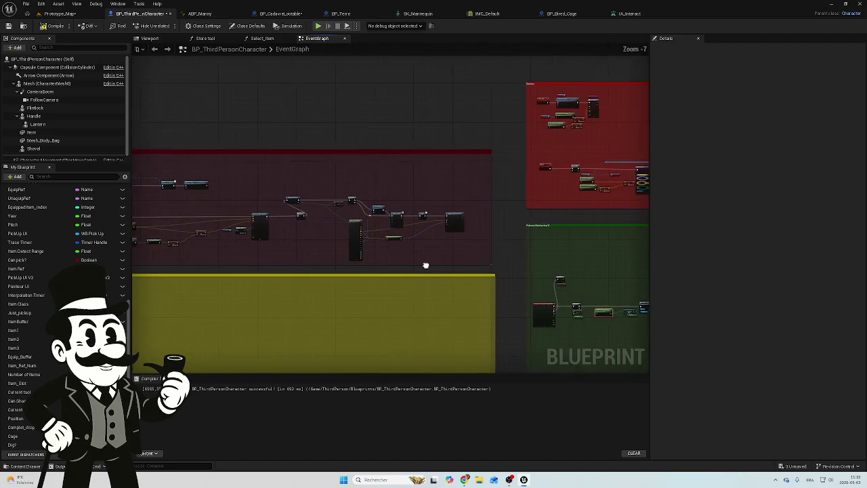
{"action": "left_click_drag", "start_coordinate": [233, 229], "coordinate": [150, 215]}
{"action": "scroll", "coordinate": [338, 108], "scroll_direction": "up", "scroll_amount": 4}
{"action": "scroll", "coordinate": [339, 108], "scroll_direction": "down", "scroll_amount": 3}
{"action": "left_click_drag", "start_coordinate": [474, 182], "coordinate": [457, 188]}
{"action": "scroll", "coordinate": [457, 188], "scroll_direction": "up", "scroll_amount": 2}
{"action": "left_click_drag", "start_coordinate": [269, 93], "coordinate": [325, 167]}
{"action": "scroll", "coordinate": [325, 168], "scroll_direction": "up", "scroll_amount": 3}
{"action": "mouse_move", "coordinate": [248, 136]}
{"action": "left_mouse_down"}
{"action": "mouse_move", "coordinate": [261, 174]}
{"action": "mouse_move", "coordinate": [282, 188]}
{"action": "mouse_move", "coordinate": [255, 183]}
{"action": "left_mouse_up"}
{"action": "scroll", "coordinate": [248, 106], "scroll_direction": "down", "scroll_amount": 2}
{"action": "left_click_drag", "start_coordinate": [248, 106], "coordinate": [226, 133]}
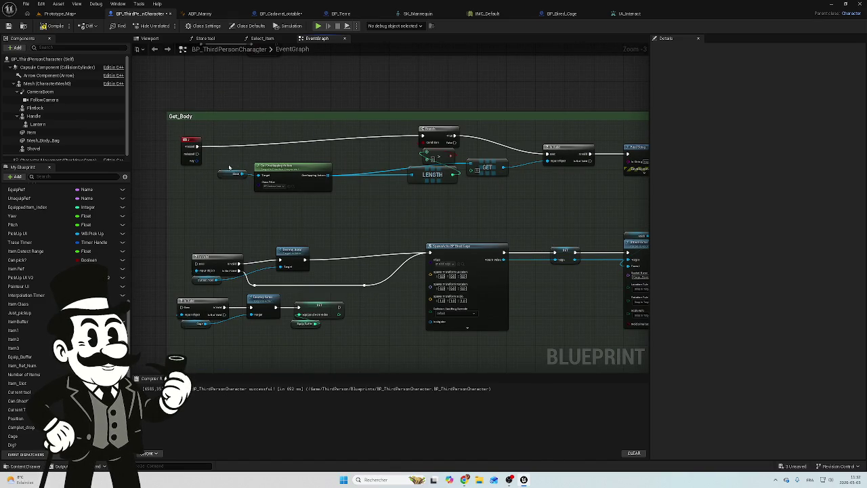
Paste a copy of the Get Overlapping Actors, Length, Branch and Get nodes beside the Dig? branch.
{"action": "mouse_move", "coordinate": [223, 200]}
{"action": "left_mouse_down"}
{"action": "mouse_move", "coordinate": [269, 178]}
{"action": "mouse_move", "coordinate": [377, 150]}
{"action": "mouse_move", "coordinate": [474, 134]}
{"action": "mouse_move", "coordinate": [558, 138]}
{"action": "left_mouse_up"}
{"action": "scroll", "coordinate": [459, 199], "scroll_direction": "down", "scroll_amount": 5}
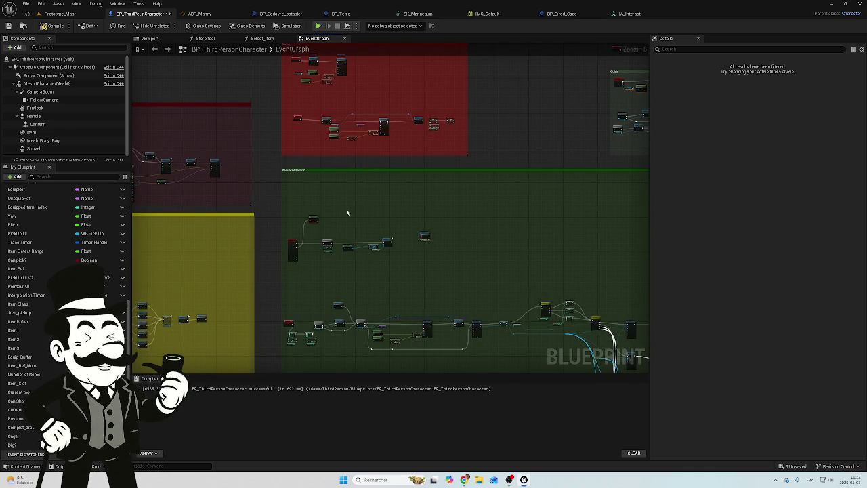
{"action": "key", "text": "ctrl+v"}
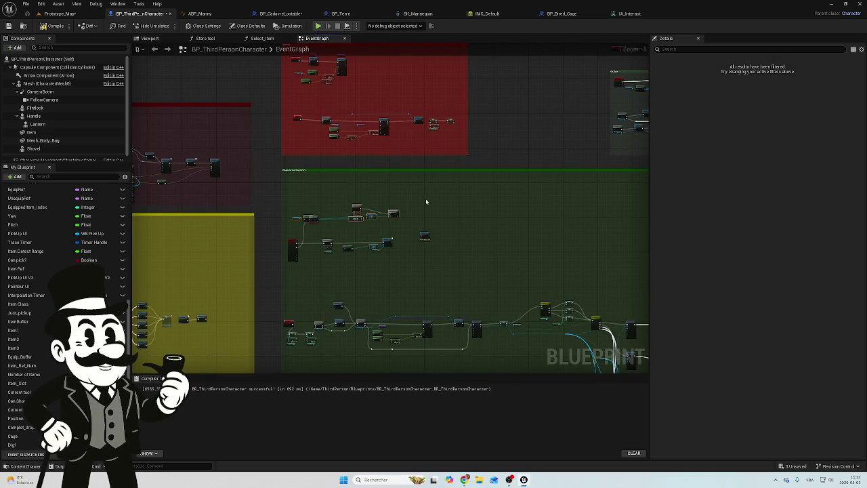
{"action": "scroll", "coordinate": [343, 225], "scroll_direction": "up", "scroll_amount": 4}
{"action": "mouse_move", "coordinate": [390, 206]}
{"action": "left_mouse_down"}
{"action": "mouse_move", "coordinate": [499, 228]}
{"action": "mouse_move", "coordinate": [481, 229]}
{"action": "left_mouse_up"}
{"action": "scroll", "coordinate": [369, 209], "scroll_direction": "down", "scroll_amount": 4}
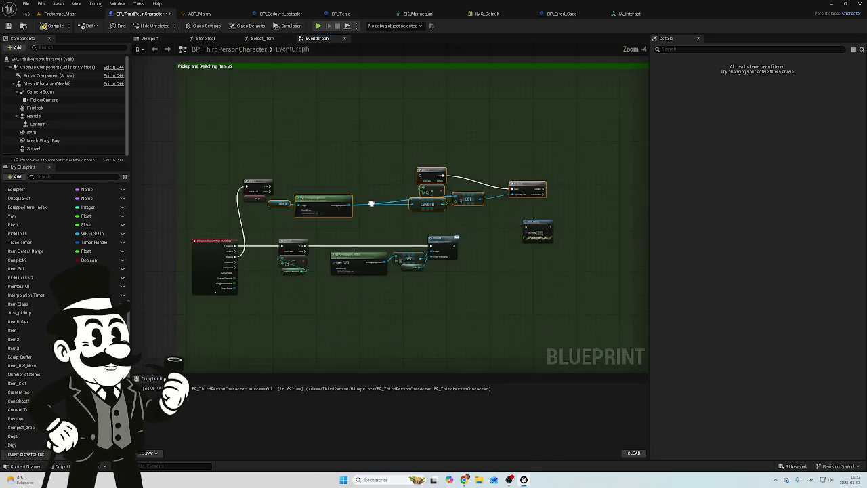
Rearrange the pasted Mesh, LENGTH, GET, Branch and Is Valid nodes compactly near Get Overlapping Actors.
{"action": "left_click", "coordinate": [352, 234]}
{"action": "scroll", "coordinate": [332, 234], "scroll_direction": "up", "scroll_amount": 5}
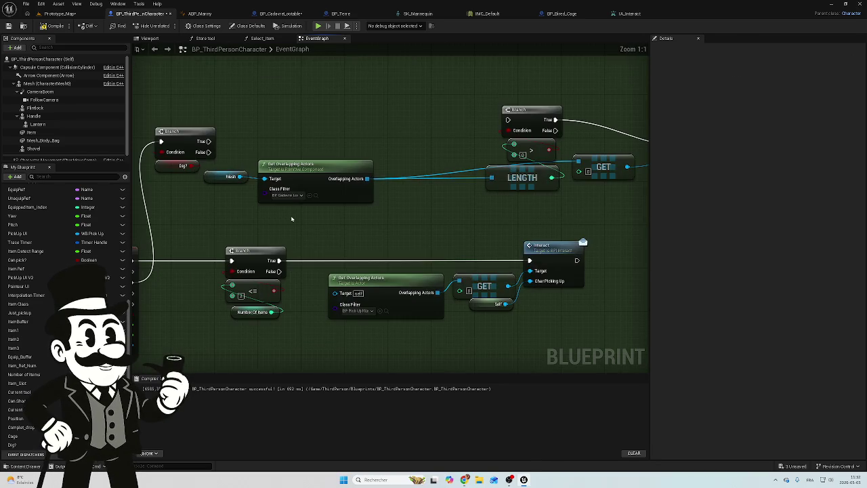
{"action": "left_click_drag", "start_coordinate": [216, 181], "coordinate": [267, 215]}
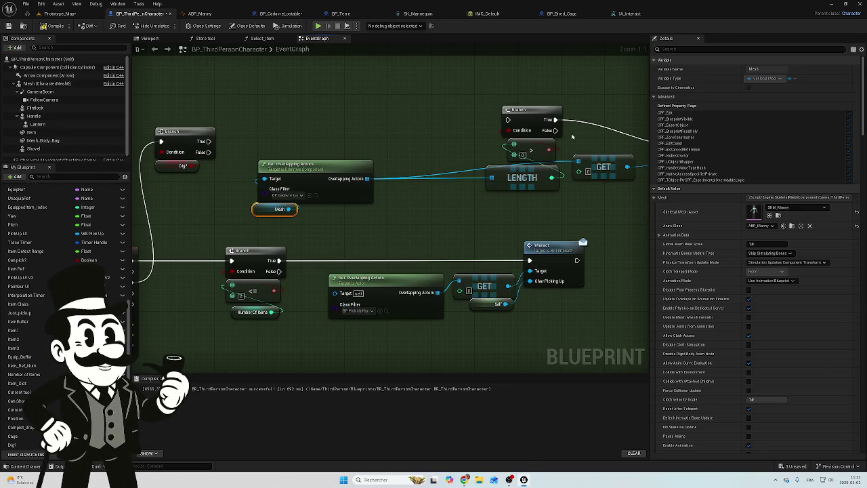
{"action": "scroll", "coordinate": [391, 120], "scroll_direction": "down", "scroll_amount": 1}
{"action": "left_click", "coordinate": [401, 179]}
{"action": "left_click_drag", "start_coordinate": [401, 178], "coordinate": [395, 188]}
{"action": "mouse_move", "coordinate": [556, 158]}
{"action": "left_mouse_down"}
{"action": "mouse_move", "coordinate": [546, 176]}
{"action": "mouse_move", "coordinate": [488, 170]}
{"action": "left_mouse_up"}
{"action": "left_click_drag", "start_coordinate": [497, 95], "coordinate": [475, 151]}
{"action": "mouse_move", "coordinate": [491, 116]}
{"action": "left_mouse_down"}
{"action": "mouse_move", "coordinate": [371, 96]}
{"action": "mouse_move", "coordinate": [339, 107]}
{"action": "left_mouse_up"}
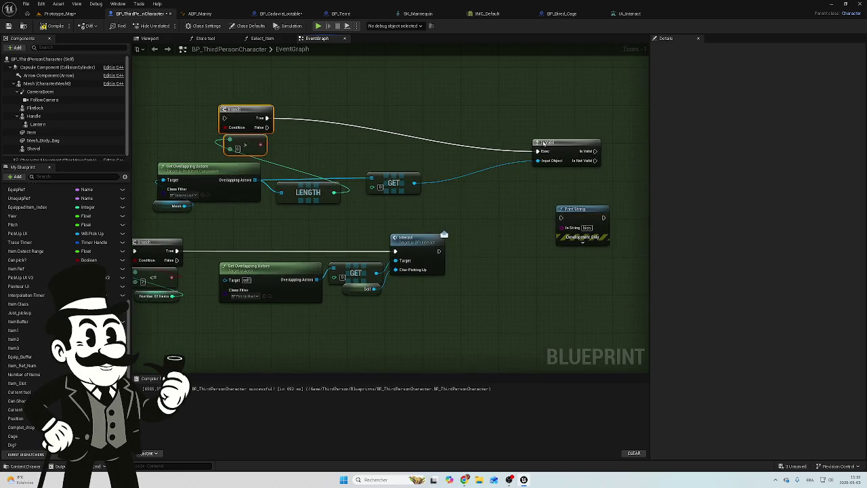
{"action": "left_click_drag", "start_coordinate": [565, 143], "coordinate": [348, 112]}
{"action": "left_click_drag", "start_coordinate": [243, 150], "coordinate": [414, 167]}
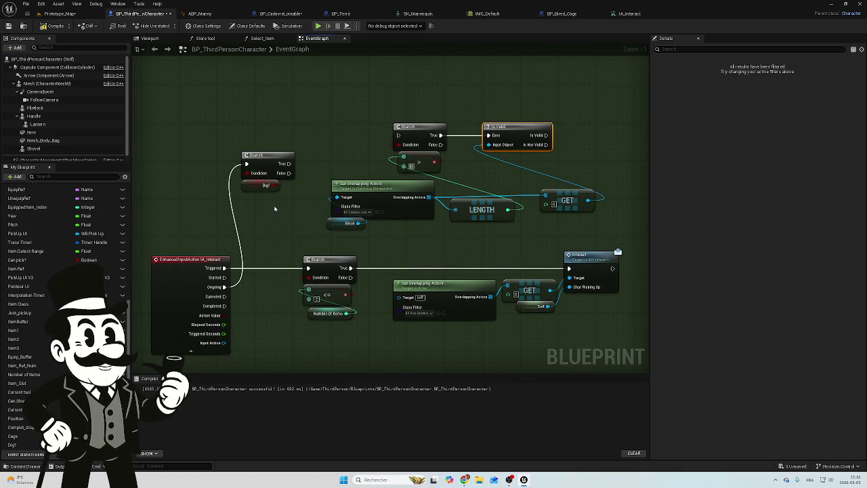
Wire the Dig? branch's True output into the pasted overlap-count Branch.
{"action": "left_click_drag", "start_coordinate": [289, 163], "coordinate": [393, 136]}
{"action": "left_click_drag", "start_coordinate": [442, 231], "coordinate": [373, 217]}
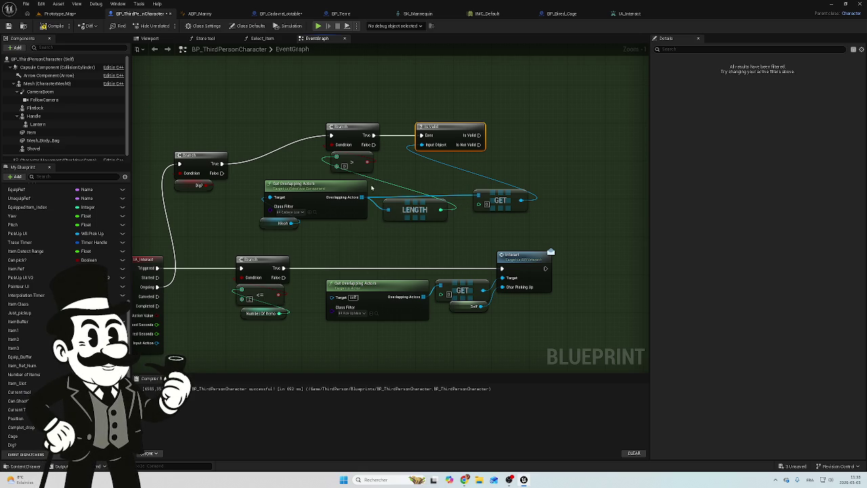
{"action": "left_click_drag", "start_coordinate": [258, 172], "coordinate": [351, 210]}
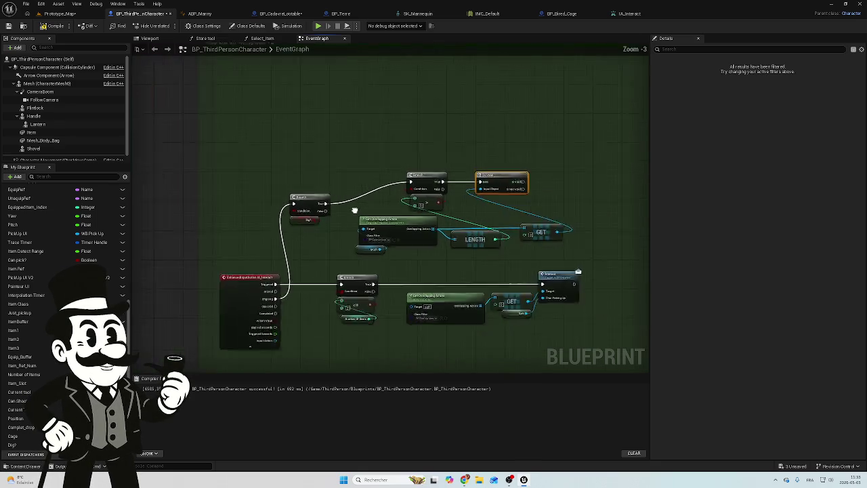
Add a Get Components By Class node off the GET result via a 'get co' search.
{"action": "scroll", "coordinate": [354, 208], "scroll_direction": "down", "scroll_amount": 4}
{"action": "scroll", "coordinate": [501, 240], "scroll_direction": "up", "scroll_amount": 4}
{"action": "scroll", "coordinate": [239, 176], "scroll_direction": "up", "scroll_amount": 1}
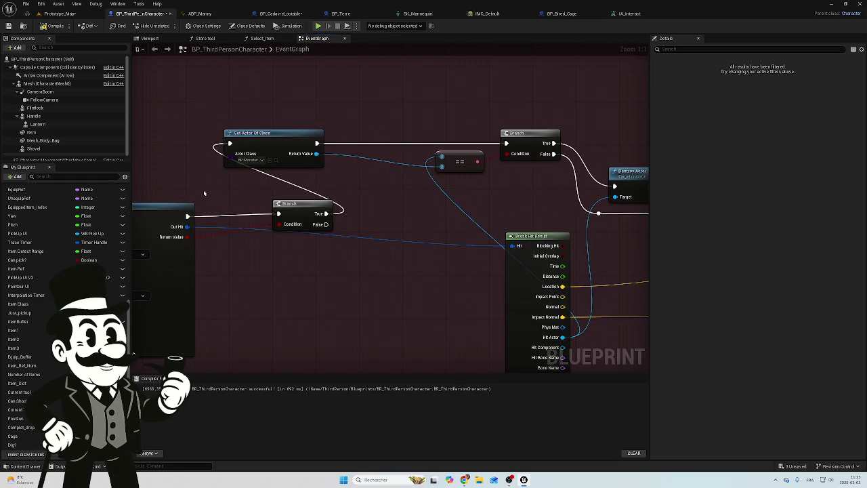
{"action": "scroll", "coordinate": [215, 194], "scroll_direction": "down", "scroll_amount": 5}
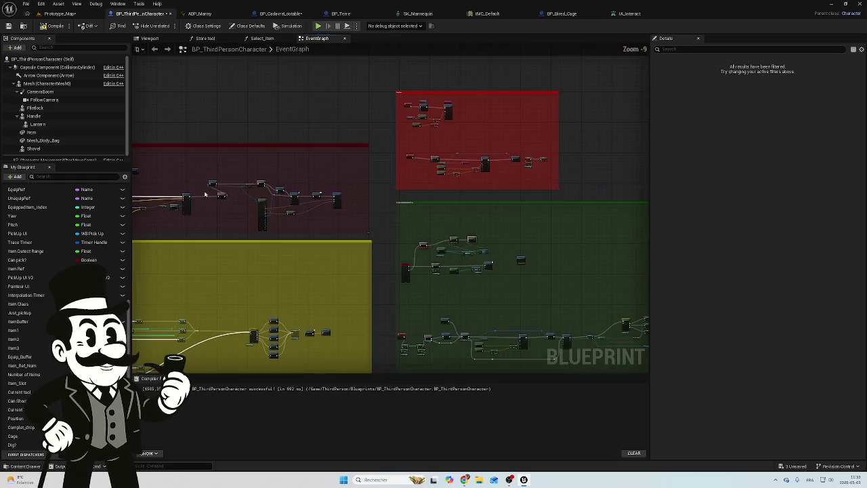
{"action": "scroll", "coordinate": [474, 271], "scroll_direction": "up", "scroll_amount": 3}
{"action": "right_click", "coordinate": [396, 161]}
{"action": "left_click", "coordinate": [348, 191]}
{"action": "scroll", "coordinate": [350, 190], "scroll_direction": "up", "scroll_amount": 4}
{"action": "left_click_drag", "start_coordinate": [350, 190], "coordinate": [441, 191]}
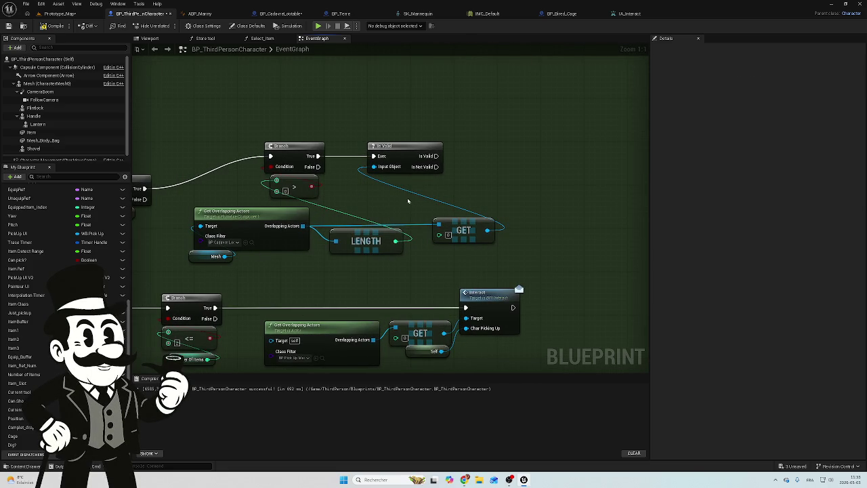
{"action": "left_click_drag", "start_coordinate": [455, 157], "coordinate": [422, 153]}
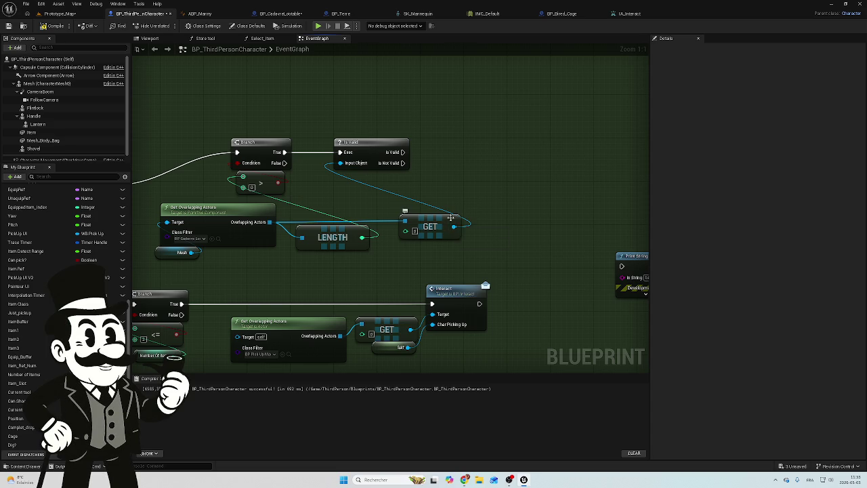
{"action": "mouse_move", "coordinate": [453, 217]}
{"action": "left_mouse_down"}
{"action": "mouse_move", "coordinate": [386, 205]}
{"action": "mouse_move", "coordinate": [442, 163]}
{"action": "left_mouse_up"}
{"action": "type", "text": "get"}
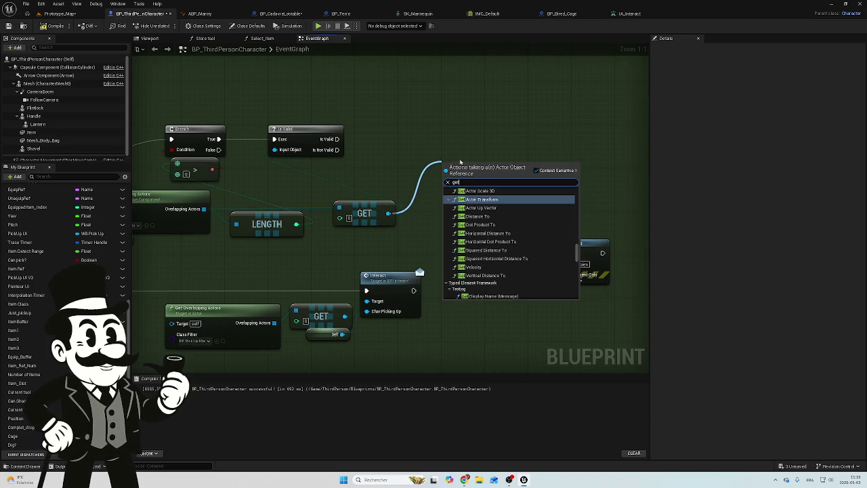
{"action": "type", "text": " co"}
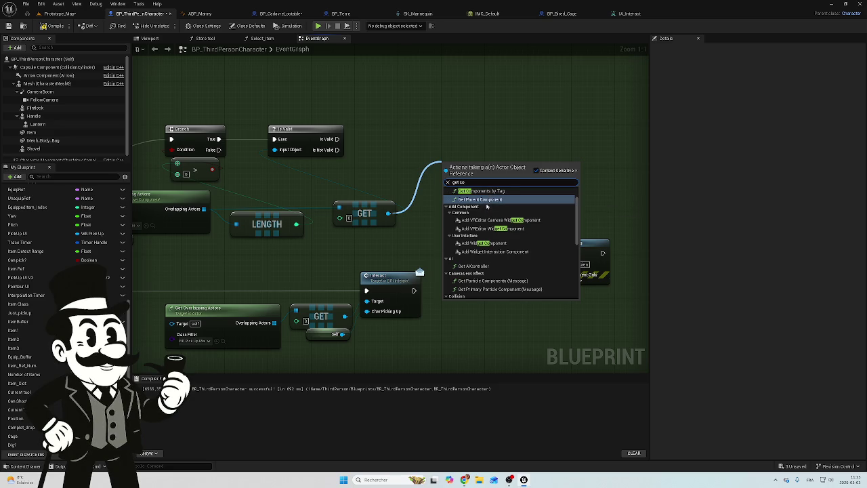
{"action": "scroll", "coordinate": [497, 216], "scroll_direction": "up", "scroll_amount": 2}
{"action": "scroll", "coordinate": [497, 216], "scroll_direction": "up", "scroll_amount": 1}
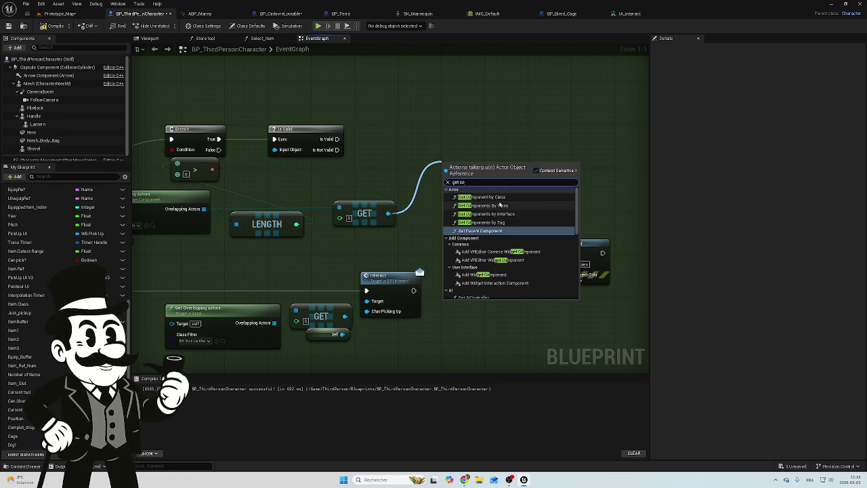
{"action": "left_click", "coordinate": [508, 206]}
Search the component class for 'terre', then delete the trial node and return to BP_CadavreLootable.
{"action": "left_click", "coordinate": [474, 193]}
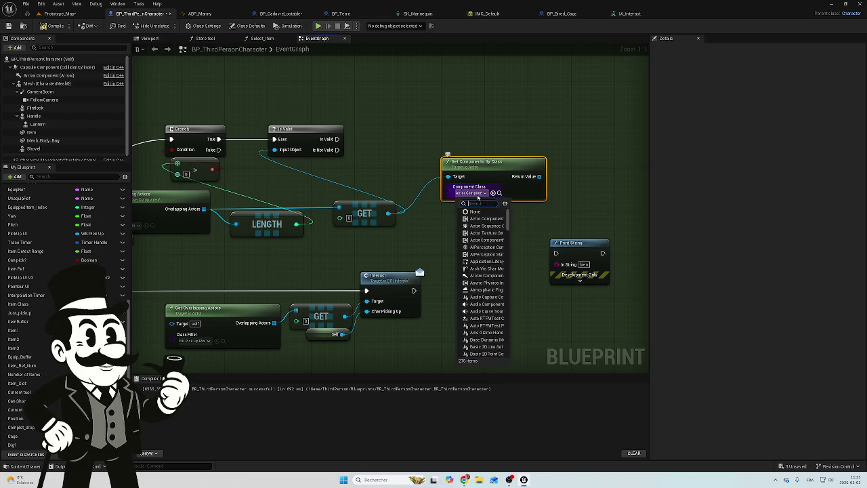
{"action": "type", "text": "terre"}
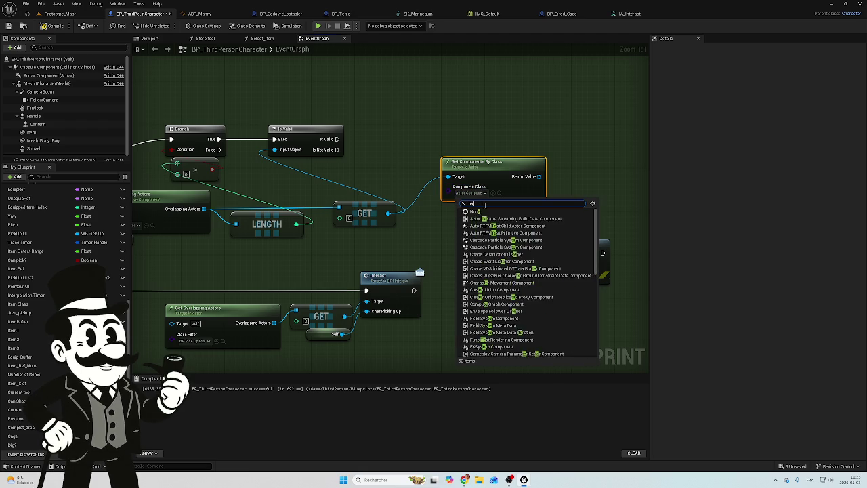
{"action": "left_click", "coordinate": [431, 240]}
{"action": "left_click", "coordinate": [431, 240]}
{"action": "left_click_drag", "start_coordinate": [486, 143], "coordinate": [479, 224]}
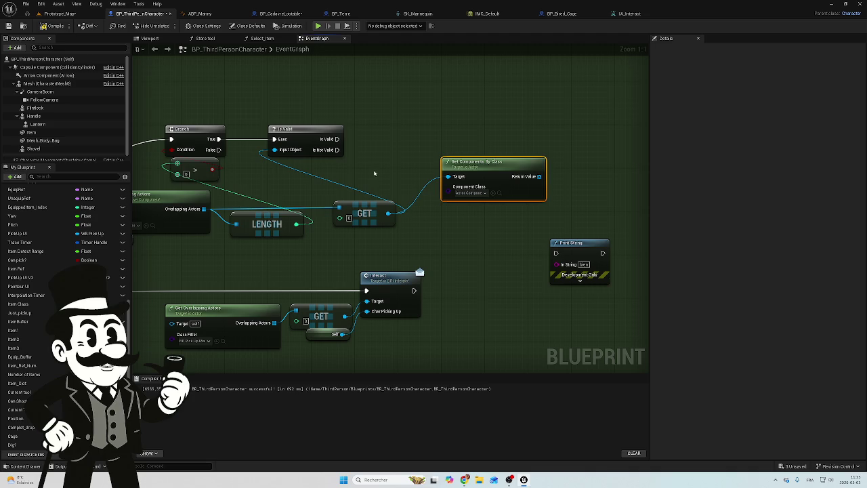
{"action": "key", "text": "Delete"}
{"action": "left_click_drag", "start_coordinate": [350, 155], "coordinate": [444, 168]}
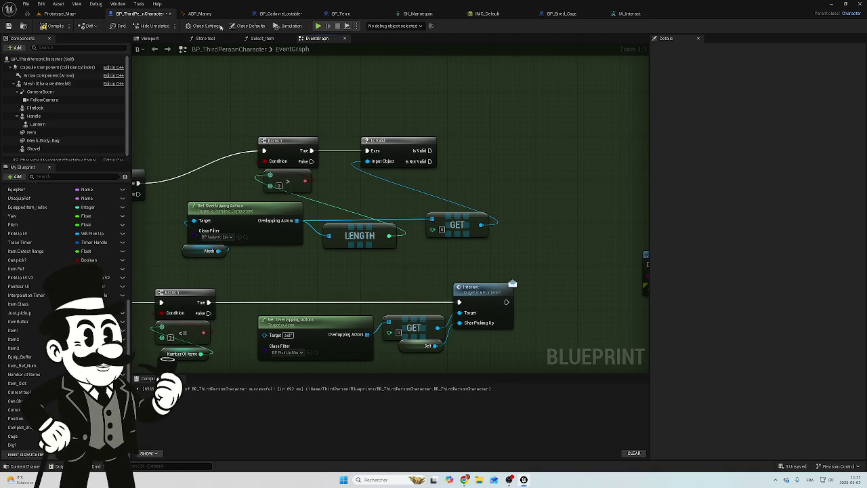
{"action": "left_click", "coordinate": [273, 19]}
{"action": "left_click_drag", "start_coordinate": [226, 252], "coordinate": [349, 179]}
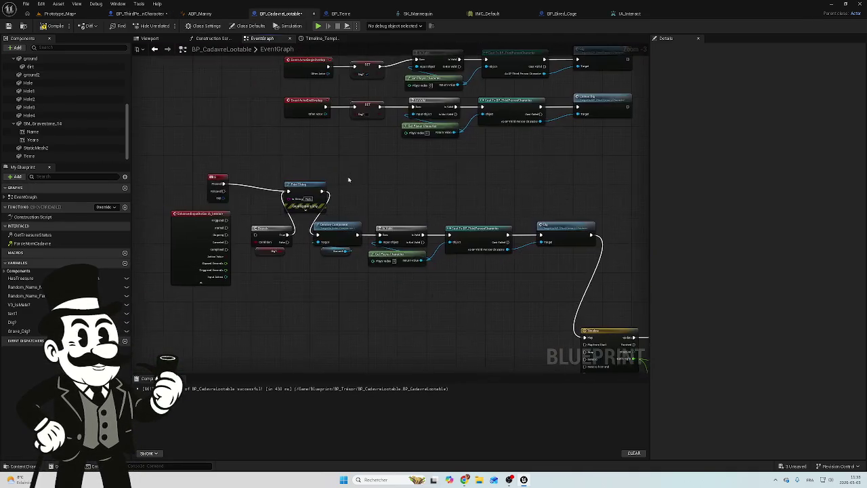
{"action": "scroll", "coordinate": [307, 256], "scroll_direction": "up", "scroll_amount": 2}
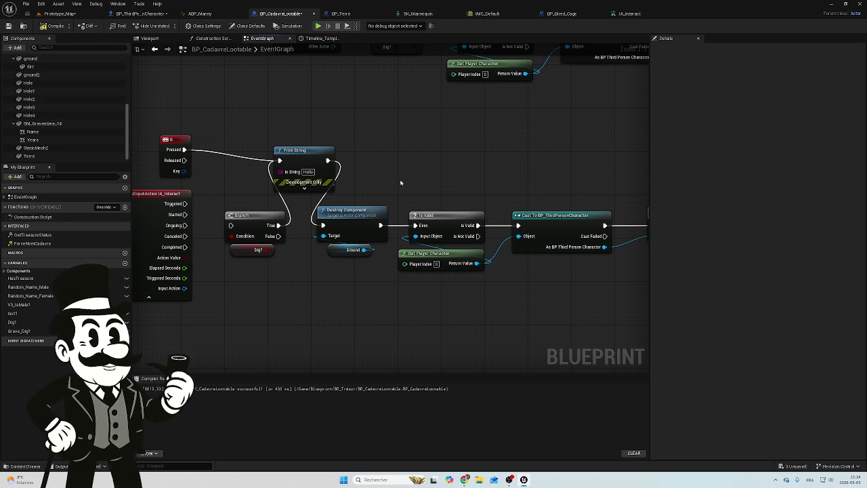
{"action": "left_click", "coordinate": [143, 14]}
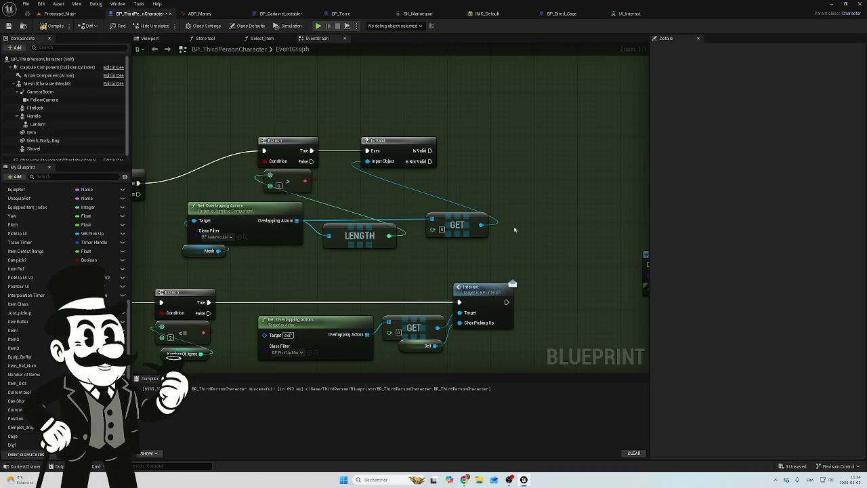
{"action": "left_click_drag", "start_coordinate": [481, 224], "coordinate": [498, 192]}
{"action": "type", "text": "terre"}
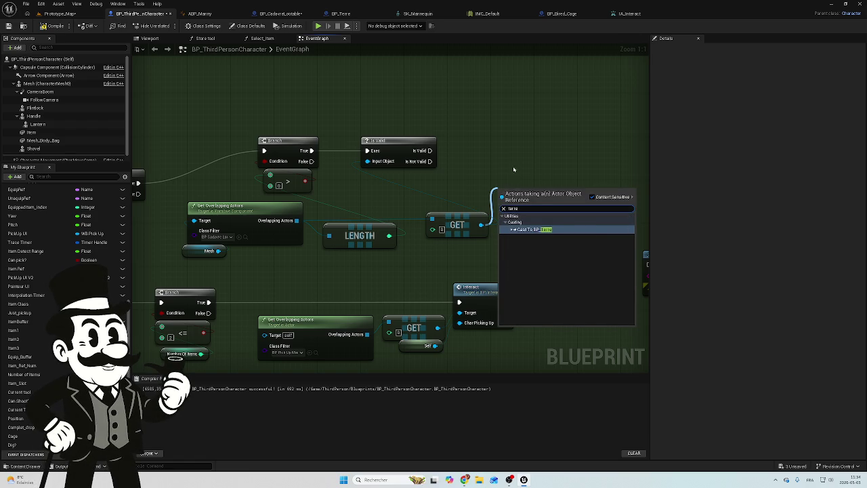
{"action": "key", "text": "Escape"}
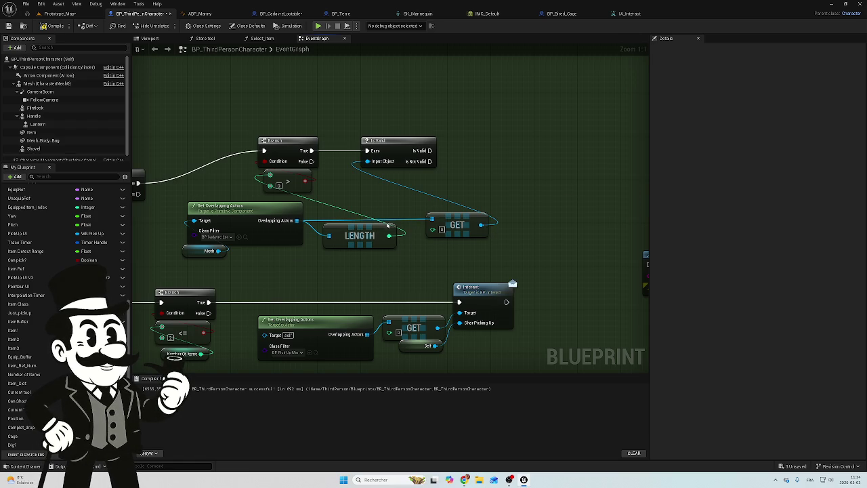
{"action": "mouse_move", "coordinate": [431, 219]}
{"action": "left_mouse_down"}
{"action": "mouse_move", "coordinate": [490, 193]}
{"action": "mouse_move", "coordinate": [439, 181]}
{"action": "left_mouse_up"}
{"action": "type", "text": "tam"}
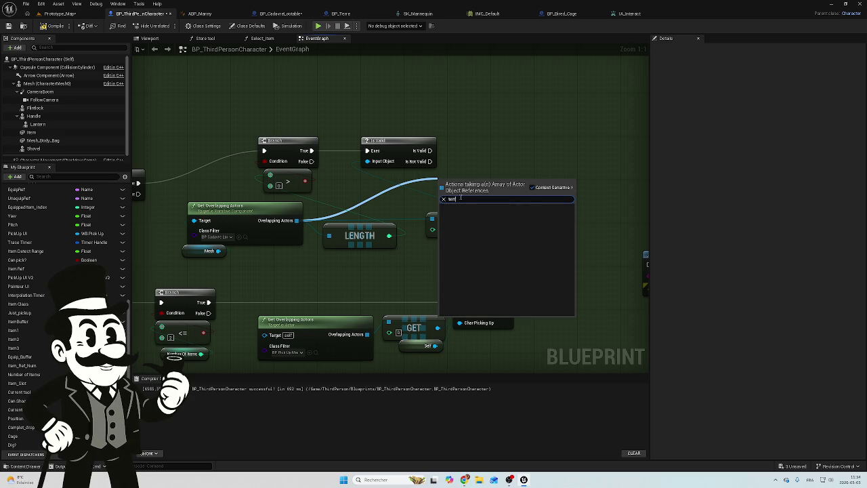
{"action": "key", "text": "Escape"}
{"action": "left_click_drag", "start_coordinate": [510, 275], "coordinate": [593, 266]}
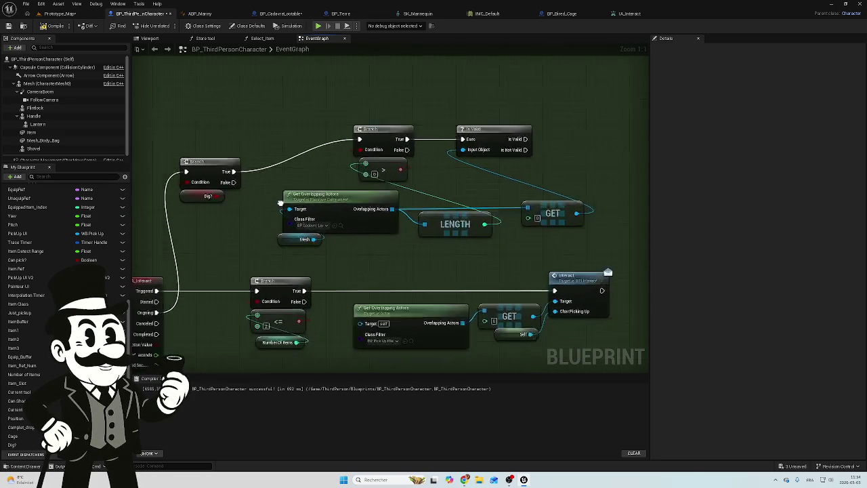
{"action": "left_click_drag", "start_coordinate": [247, 214], "coordinate": [438, 189]}
{"action": "left_click_drag", "start_coordinate": [366, 250], "coordinate": [225, 235]}
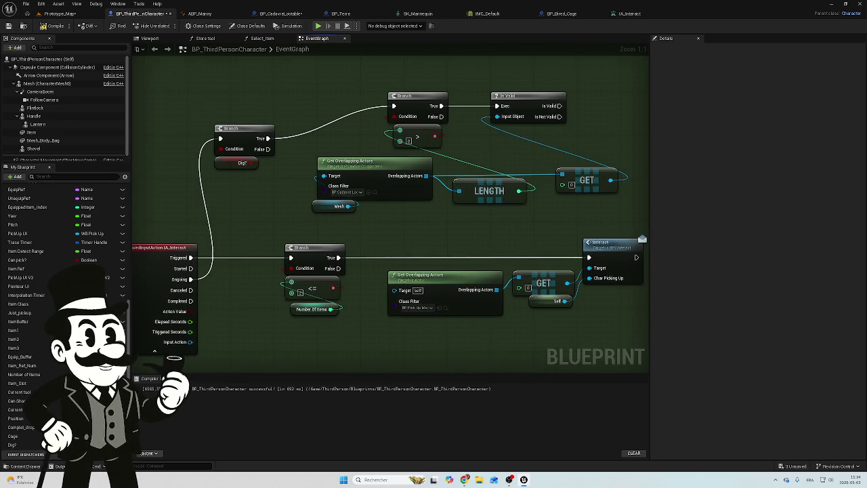
{"action": "left_click_drag", "start_coordinate": [482, 148], "coordinate": [415, 183]}
{"action": "left_click_drag", "start_coordinate": [313, 215], "coordinate": [512, 207]}
{"action": "scroll", "coordinate": [565, 257], "scroll_direction": "down", "scroll_amount": 5}
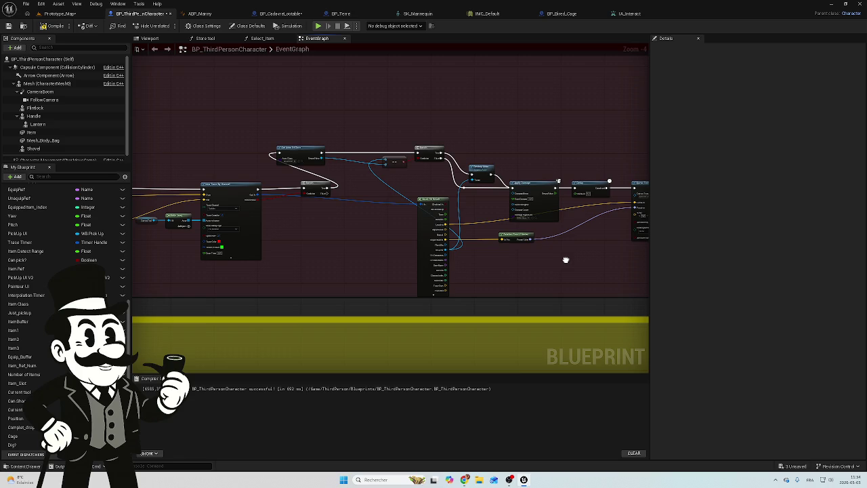
{"action": "scroll", "coordinate": [302, 190], "scroll_direction": "up", "scroll_amount": 5}
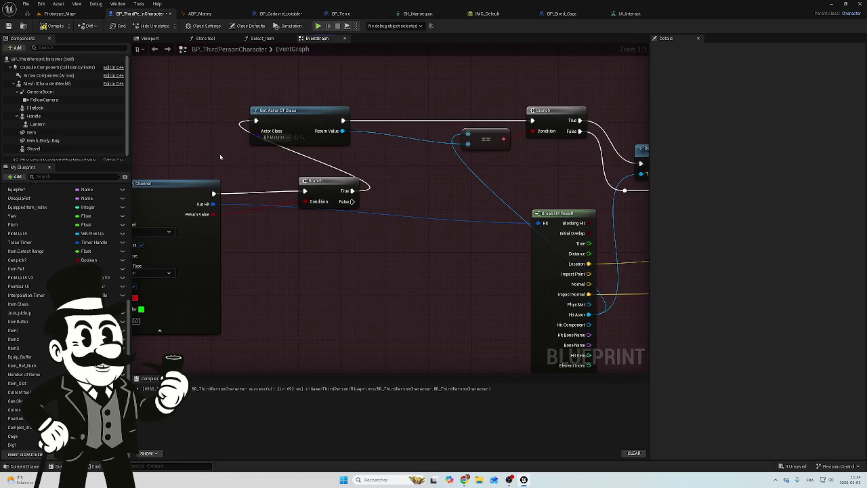
{"action": "scroll", "coordinate": [408, 180], "scroll_direction": "down", "scroll_amount": 5}
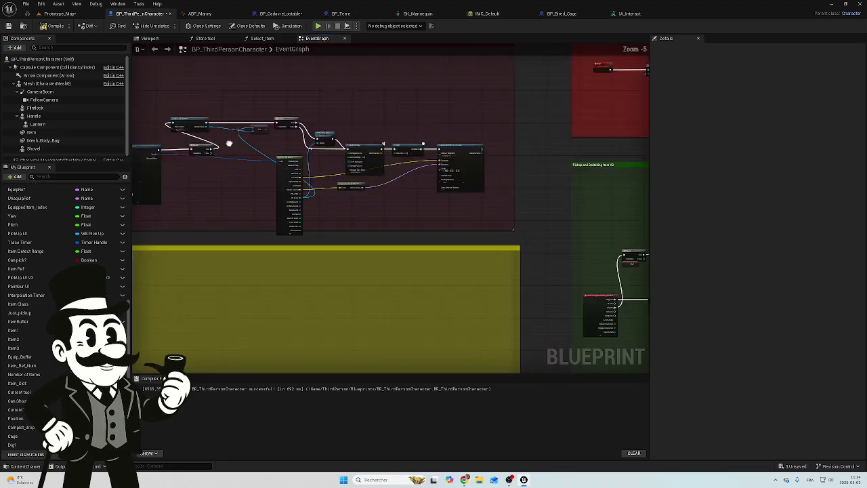
{"action": "scroll", "coordinate": [416, 207], "scroll_direction": "up", "scroll_amount": 5}
{"action": "left_click_drag", "start_coordinate": [227, 175], "coordinate": [392, 171]}
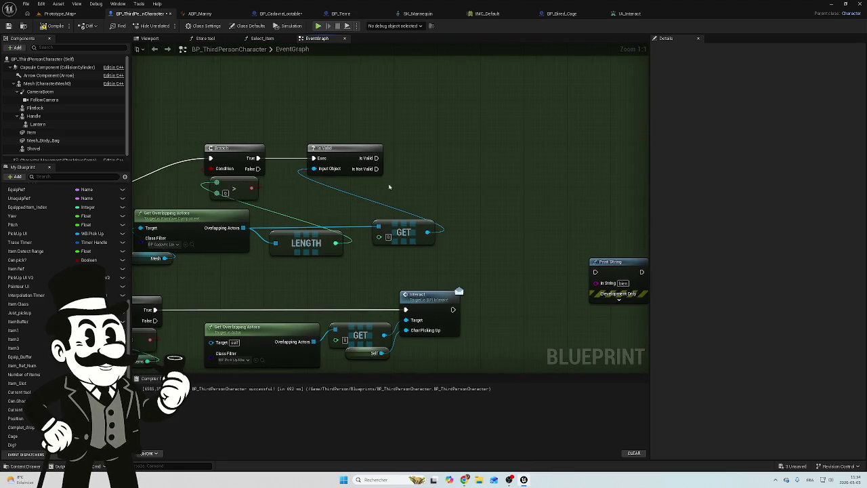
Add a Get Actor Of Class node from the action search and place it beside Is Valid.
{"action": "right_click", "coordinate": [441, 160]}
{"action": "type", "text": "c"}
{"action": "key", "text": "BackSpace"}
{"action": "key", "text": "BackSpace"}
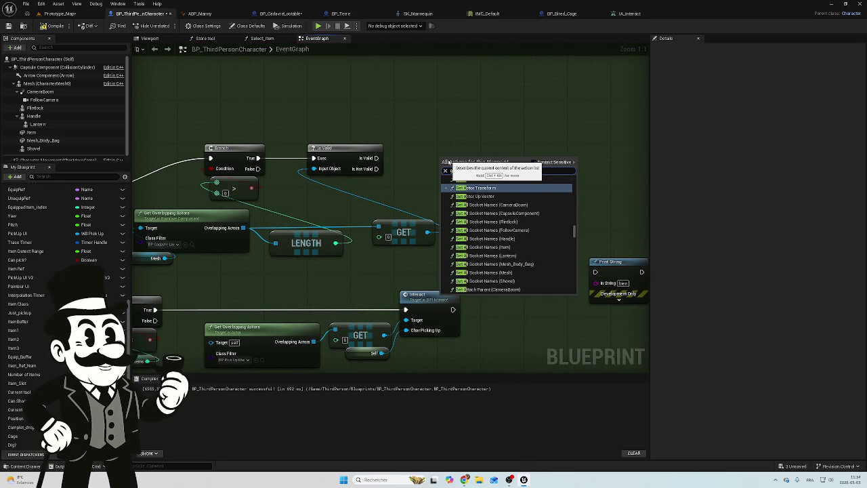
{"action": "type", "text": "c"}
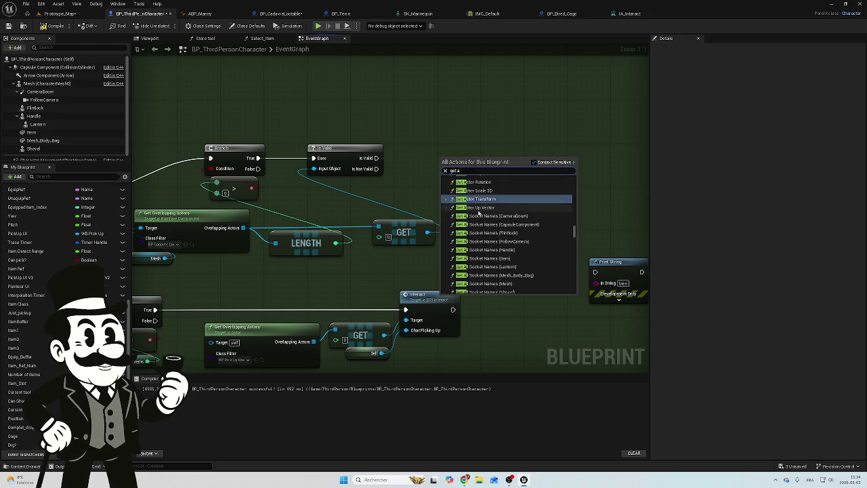
{"action": "type", "text": "tor"}
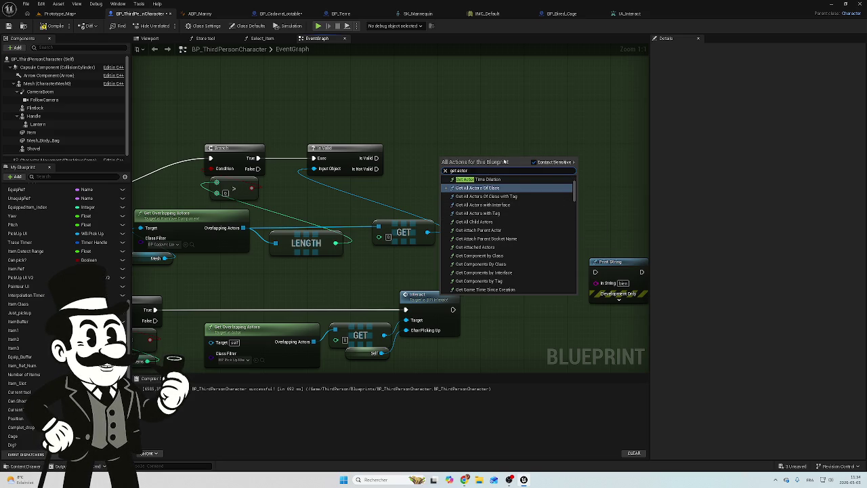
{"action": "left_click", "coordinate": [501, 193]}
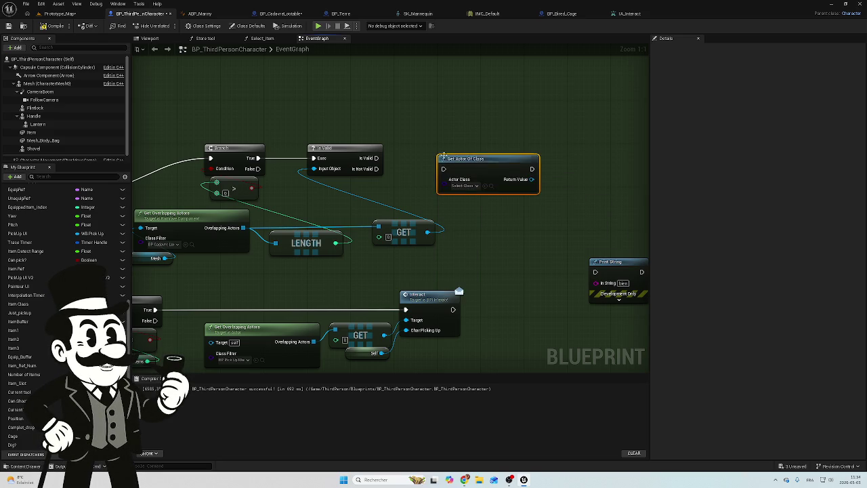
{"action": "mouse_move", "coordinate": [470, 162]}
{"action": "left_mouse_down"}
{"action": "mouse_move", "coordinate": [430, 140]}
{"action": "mouse_move", "coordinate": [454, 151]}
{"action": "left_mouse_up"}
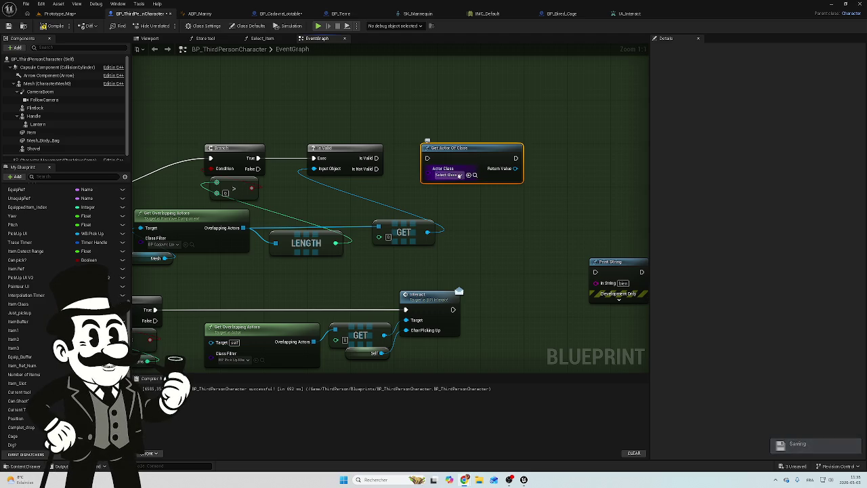
Set Get Actor Of Class's Actor Class to BP_CadavreLootable.
{"action": "left_click", "coordinate": [459, 175]}
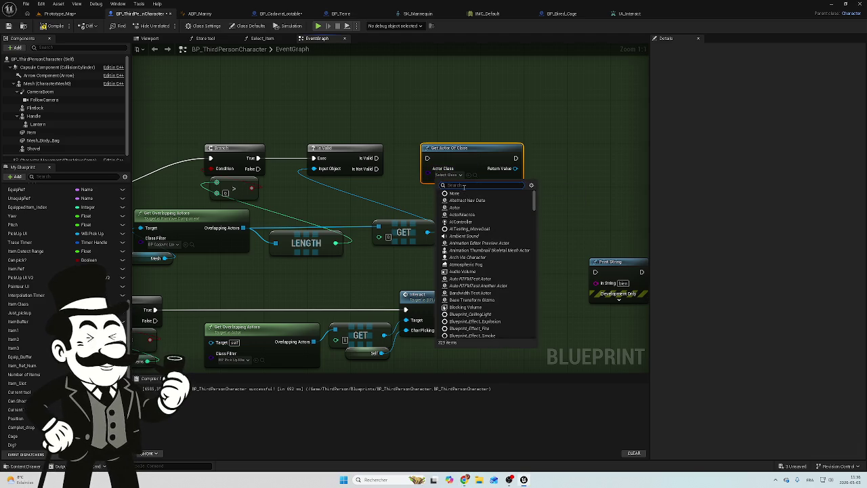
{"action": "type", "text": "bp_"}
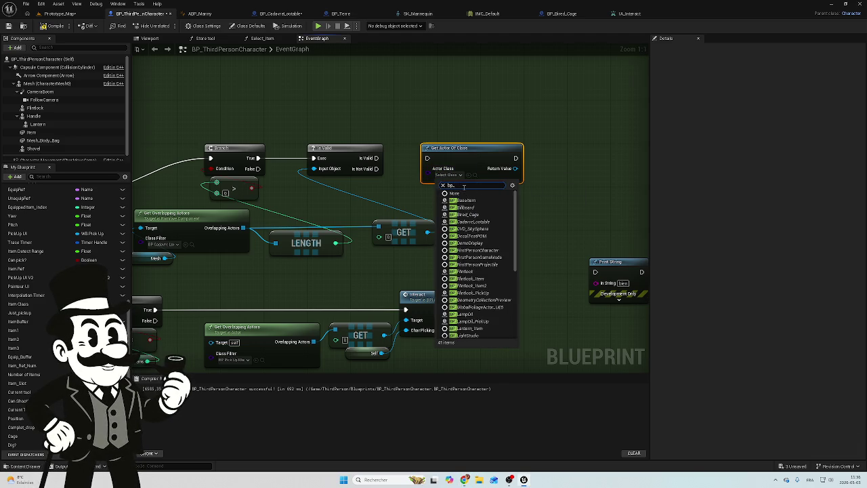
{"action": "type", "text": "ad"}
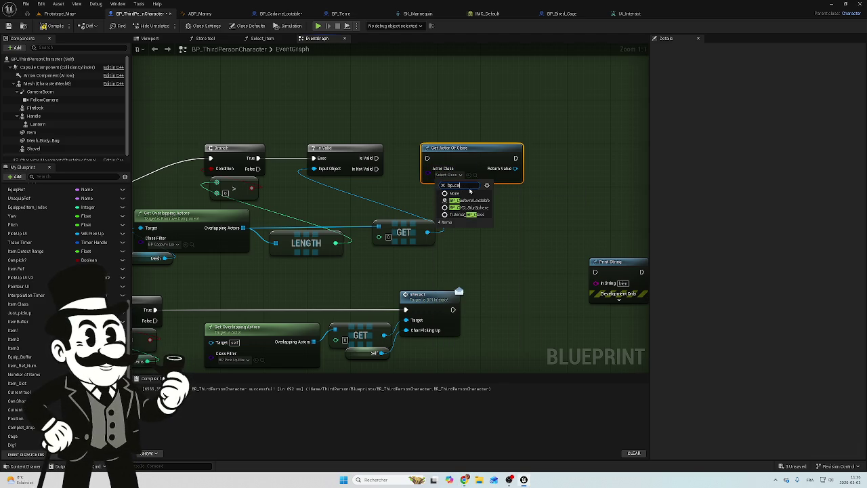
{"action": "left_click", "coordinate": [479, 201]}
Off the cadavre reference, replace a trial Get Terre node with a Ground component getter.
{"action": "mouse_move", "coordinate": [535, 186]}
{"action": "left_mouse_down"}
{"action": "mouse_move", "coordinate": [450, 190]}
{"action": "mouse_move", "coordinate": [460, 178]}
{"action": "mouse_move", "coordinate": [479, 180]}
{"action": "left_mouse_up"}
{"action": "type", "text": "terr"}
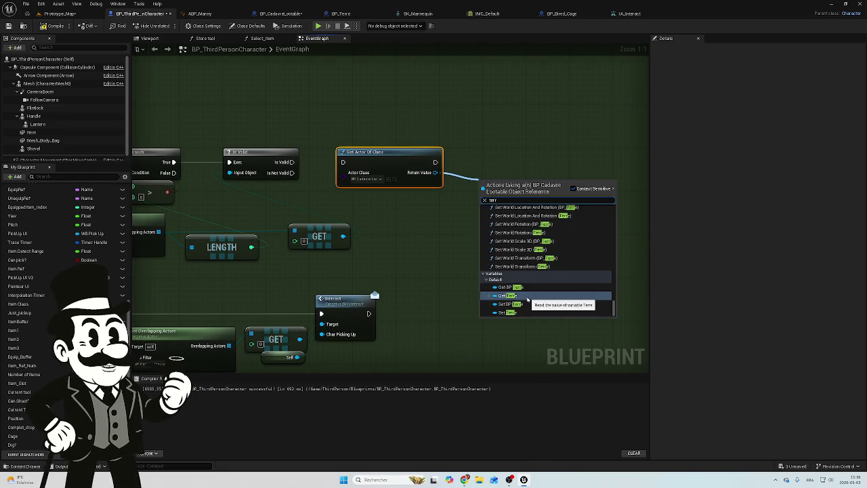
{"action": "left_click", "coordinate": [520, 296]}
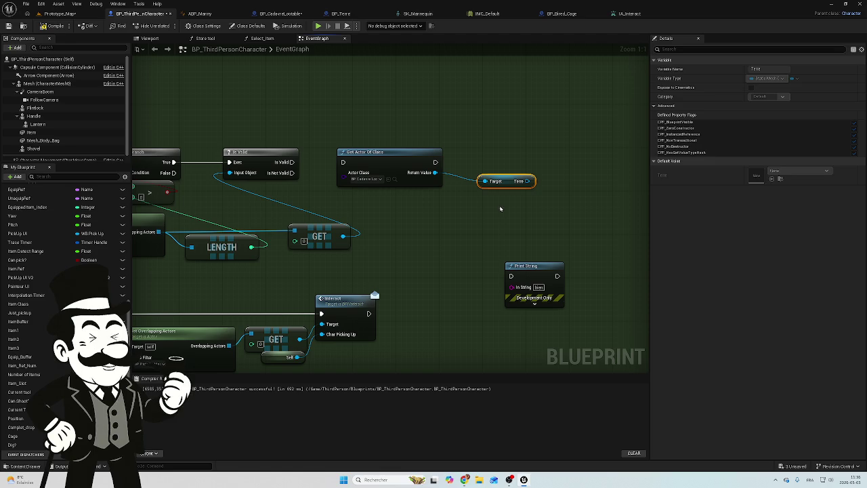
{"action": "key", "text": "Delete"}
{"action": "left_click_drag", "start_coordinate": [435, 172], "coordinate": [484, 195]}
{"action": "type", "text": "grou"}
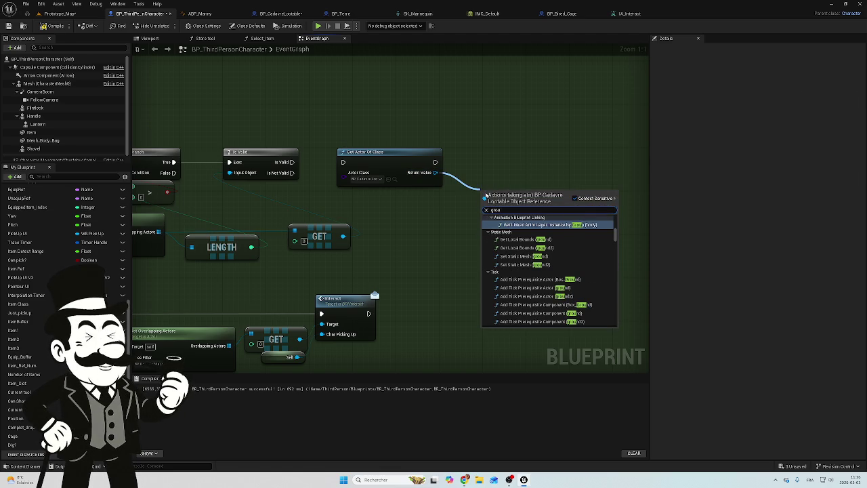
{"action": "type", "text": "n"}
{"action": "left_click", "coordinate": [525, 296]}
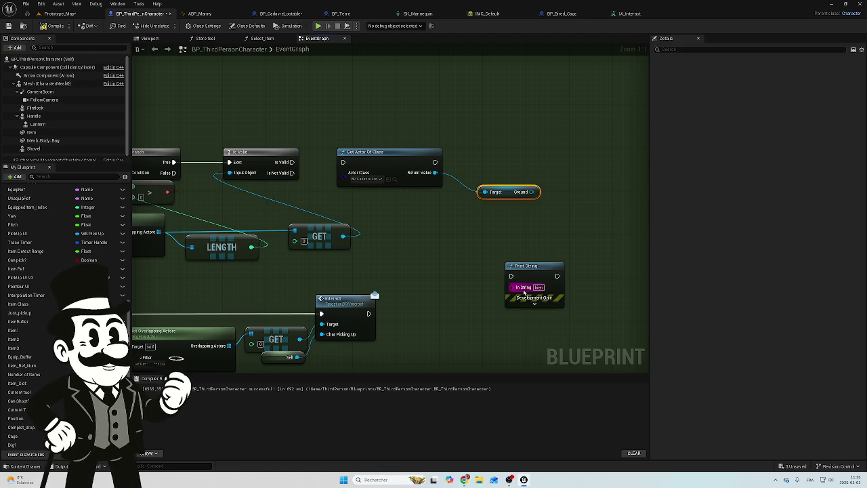
Drag from the Ground pin and search 'dest' for a destroy action.
{"action": "left_click_drag", "start_coordinate": [524, 165], "coordinate": [485, 173]}
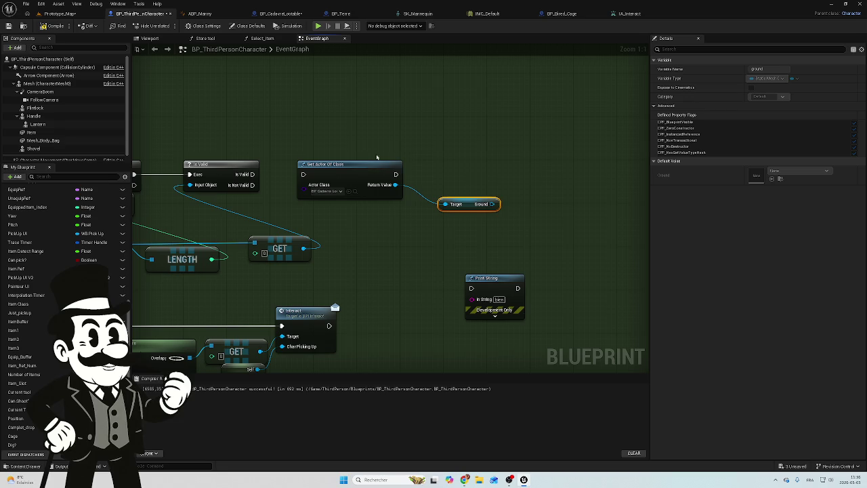
{"action": "mouse_move", "coordinate": [493, 204]}
{"action": "left_mouse_down"}
{"action": "mouse_move", "coordinate": [535, 206]}
{"action": "mouse_move", "coordinate": [515, 184]}
{"action": "left_mouse_up"}
{"action": "type", "text": "de"}
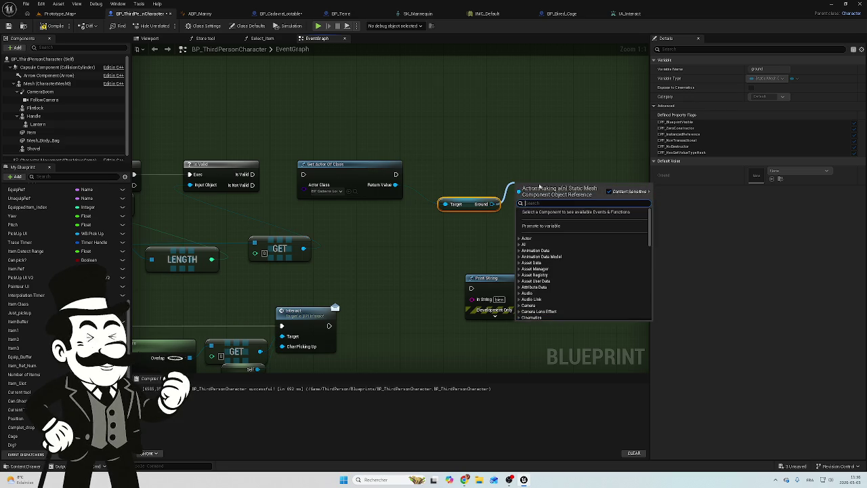
{"action": "type", "text": "st"}
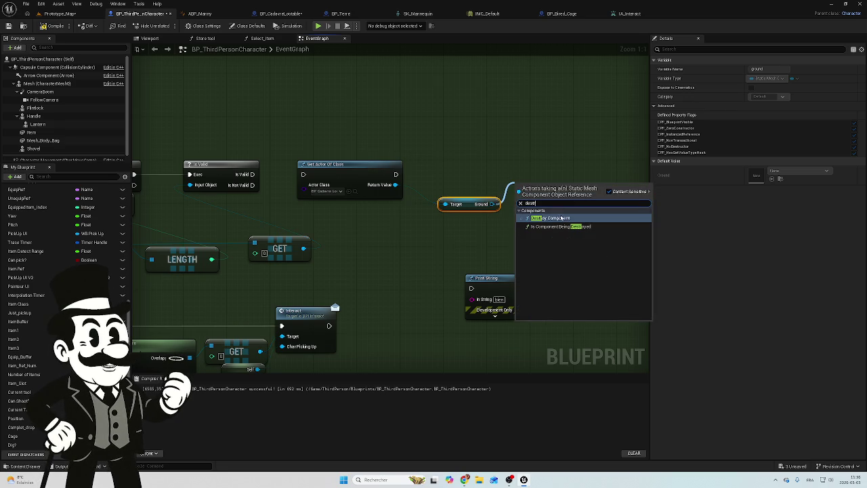
Add Destroy Component on Ground, align the nodes, and wire Mesh into Get Overlapping Actors' Target.
{"action": "key", "text": "Return"}
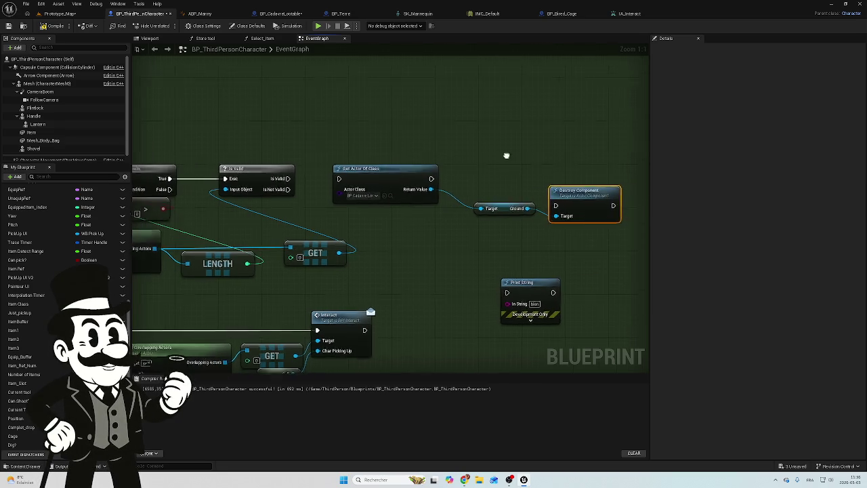
{"action": "left_click_drag", "start_coordinate": [584, 198], "coordinate": [577, 185]}
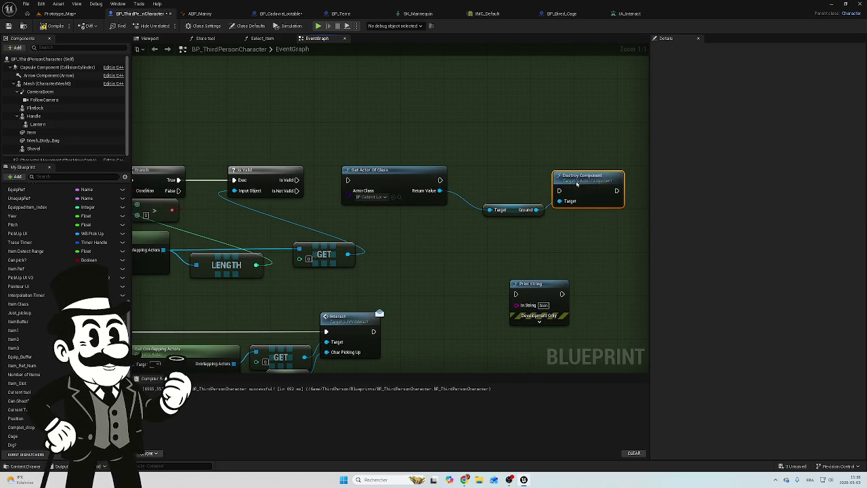
{"action": "mouse_move", "coordinate": [301, 181]}
{"action": "left_mouse_down"}
{"action": "mouse_move", "coordinate": [359, 184]}
{"action": "mouse_move", "coordinate": [347, 181]}
{"action": "left_mouse_up"}
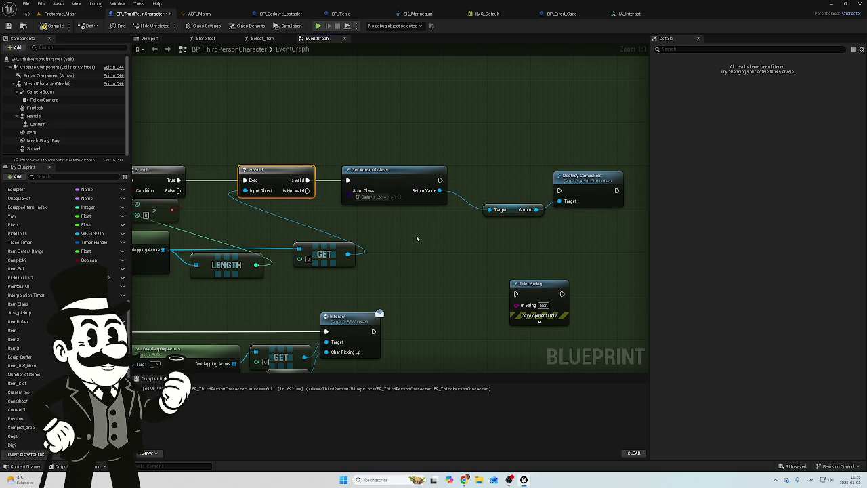
{"action": "mouse_move", "coordinate": [388, 242]}
{"action": "left_mouse_down"}
{"action": "mouse_move", "coordinate": [463, 232]}
{"action": "mouse_move", "coordinate": [436, 242]}
{"action": "mouse_move", "coordinate": [506, 241]}
{"action": "left_mouse_up"}
{"action": "left_click_drag", "start_coordinate": [229, 272], "coordinate": [192, 248]}
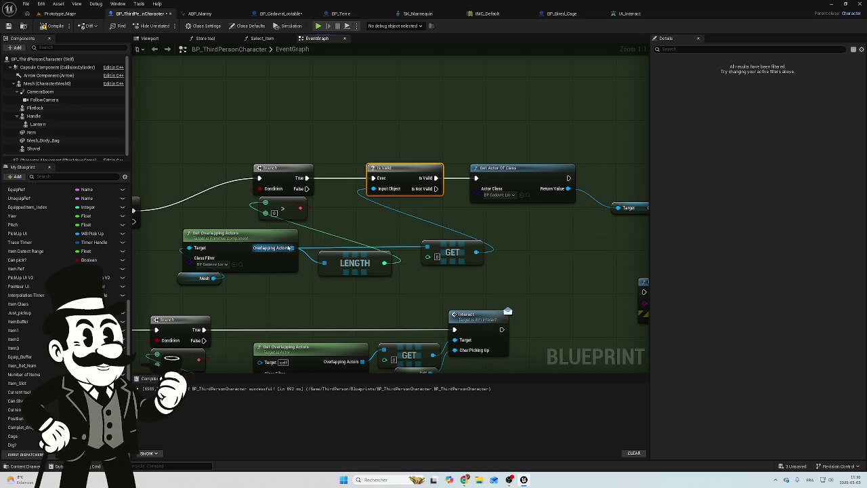
Route Overlapping Actors through GET into Is Valid, and chain Get Actor Of Class into Destroy Component.
{"action": "left_click_drag", "start_coordinate": [291, 248], "coordinate": [478, 197]}
{"action": "left_click", "coordinate": [515, 284]}
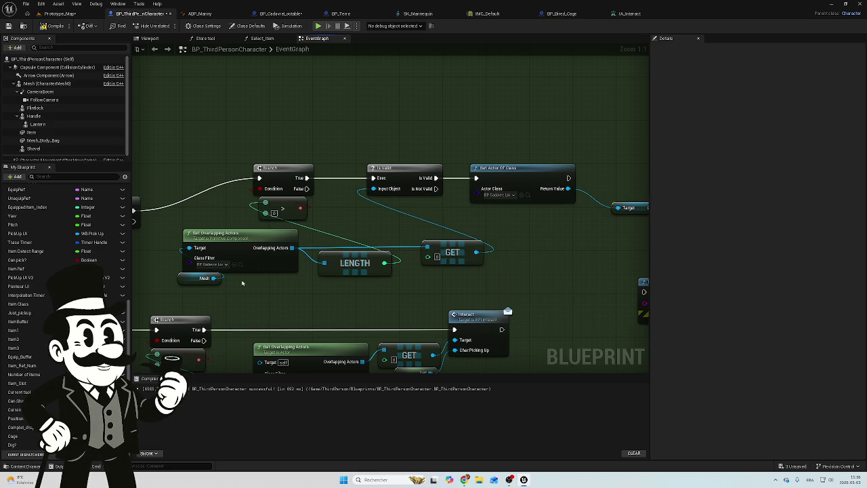
{"action": "left_click_drag", "start_coordinate": [429, 254], "coordinate": [233, 257]}
{"action": "mouse_move", "coordinate": [372, 180]}
{"action": "left_mouse_down"}
{"action": "mouse_move", "coordinate": [445, 182]}
{"action": "mouse_move", "coordinate": [483, 195]}
{"action": "mouse_move", "coordinate": [507, 172]}
{"action": "left_mouse_up"}
{"action": "left_click", "coordinate": [517, 181]}
Reconnect the cyan wire to the GET output and tidy the dig nodes.
{"action": "left_click_drag", "start_coordinate": [445, 212], "coordinate": [434, 207]}
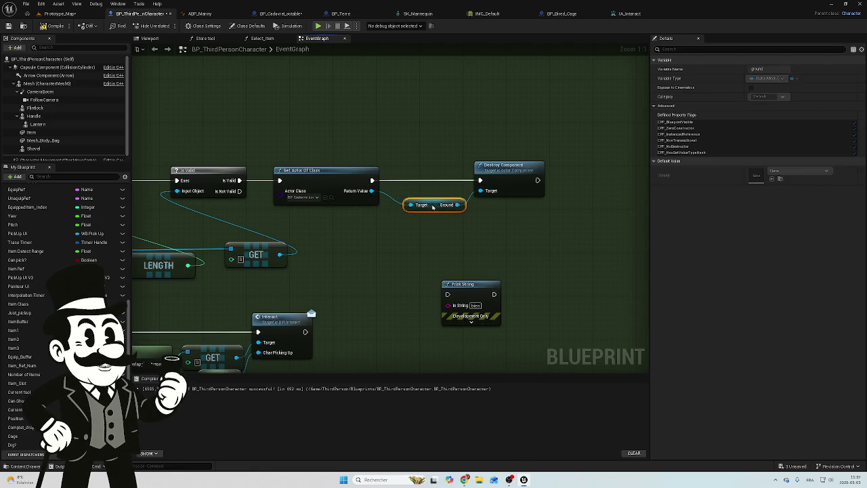
{"action": "scroll", "coordinate": [586, 248], "scroll_direction": "down", "scroll_amount": 3}
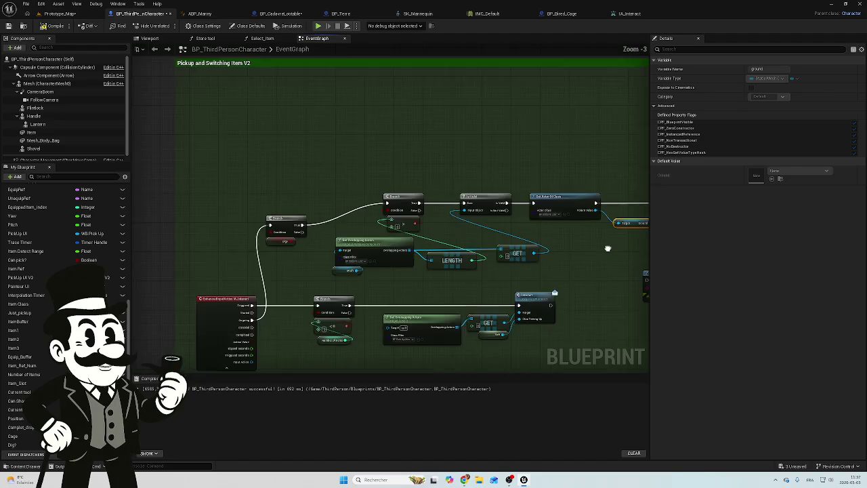
{"action": "left_click_drag", "start_coordinate": [608, 248], "coordinate": [602, 237]}
{"action": "left_click_drag", "start_coordinate": [545, 239], "coordinate": [528, 240]}
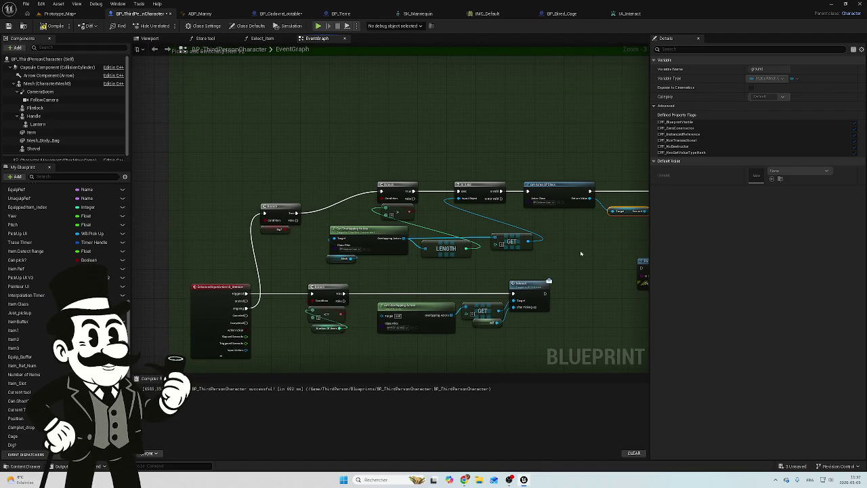
{"action": "left_click_drag", "start_coordinate": [580, 254], "coordinate": [445, 243]}
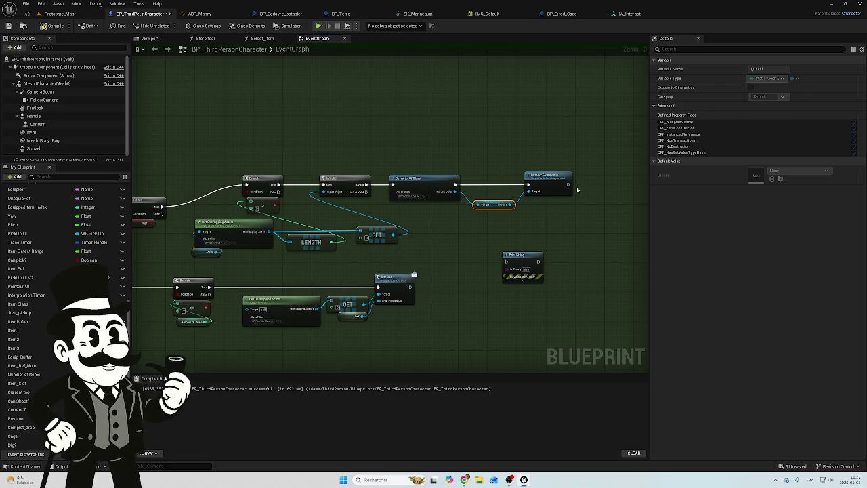
{"action": "left_click_drag", "start_coordinate": [550, 238], "coordinate": [492, 254]}
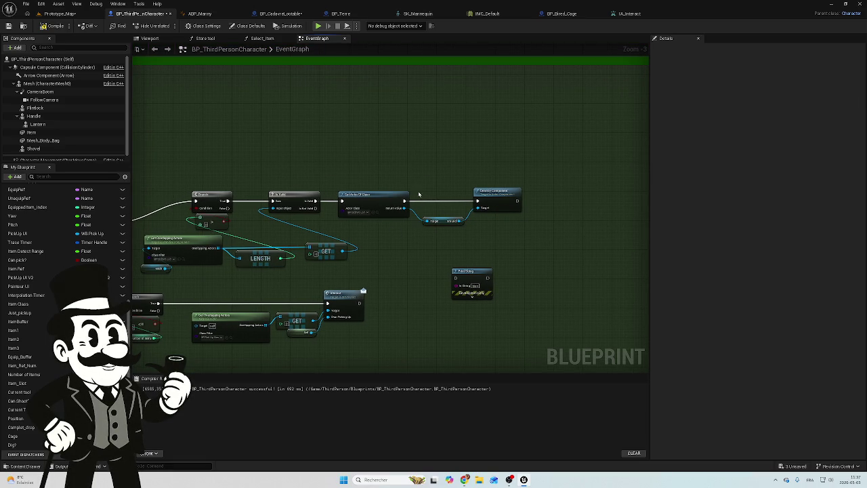
{"action": "left_click_drag", "start_coordinate": [504, 163], "coordinate": [382, 242]}
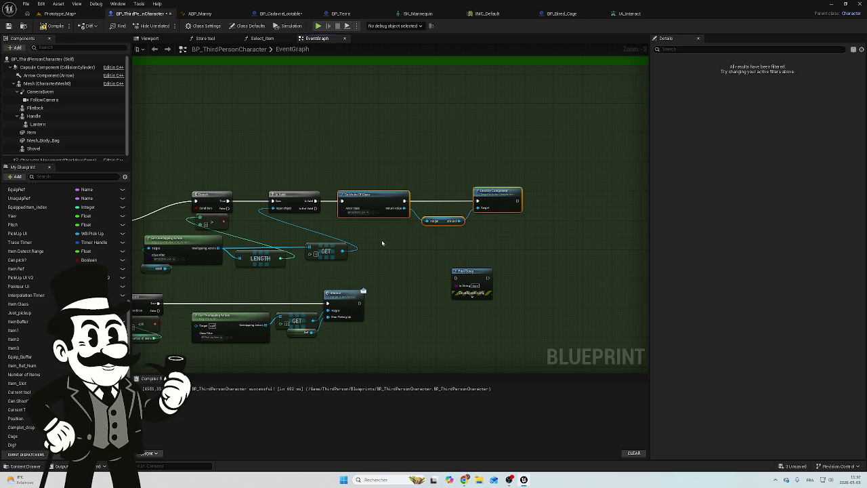
Compile BP_ThirdPersonCharacter and save it via Save Selected.
{"action": "left_click", "coordinate": [325, 158]}
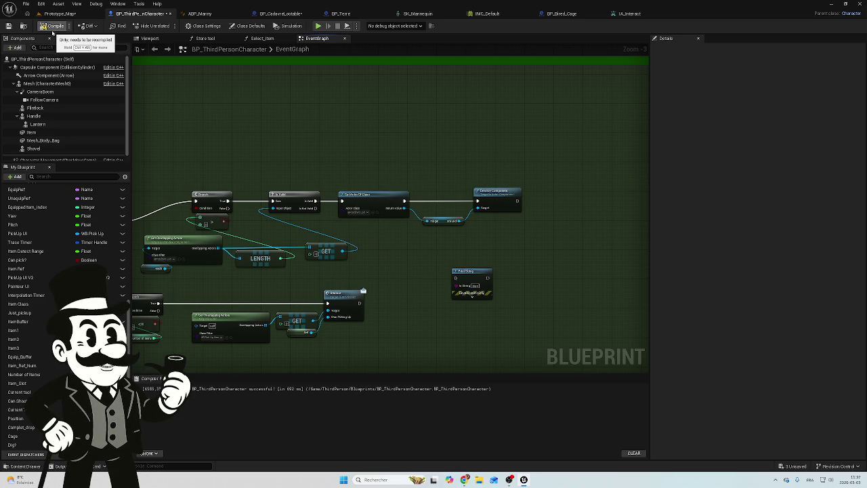
{"action": "left_click", "coordinate": [55, 27]}
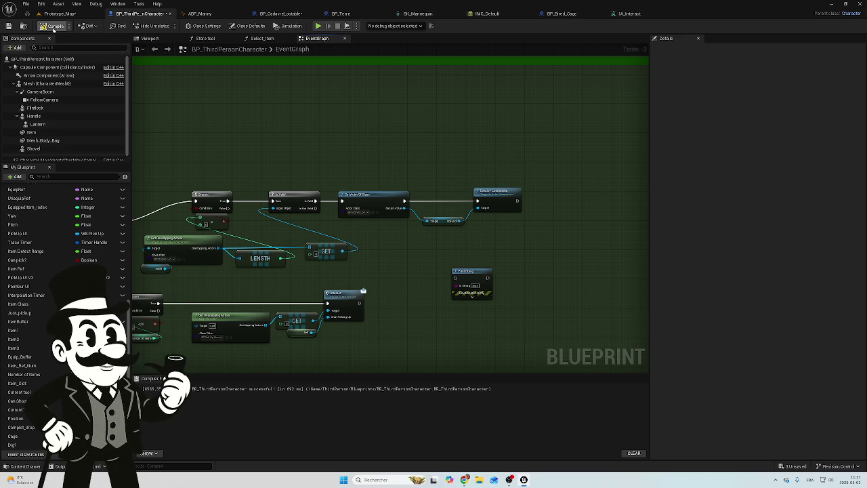
{"action": "left_click", "coordinate": [784, 466]}
{"action": "left_click", "coordinate": [483, 319]}
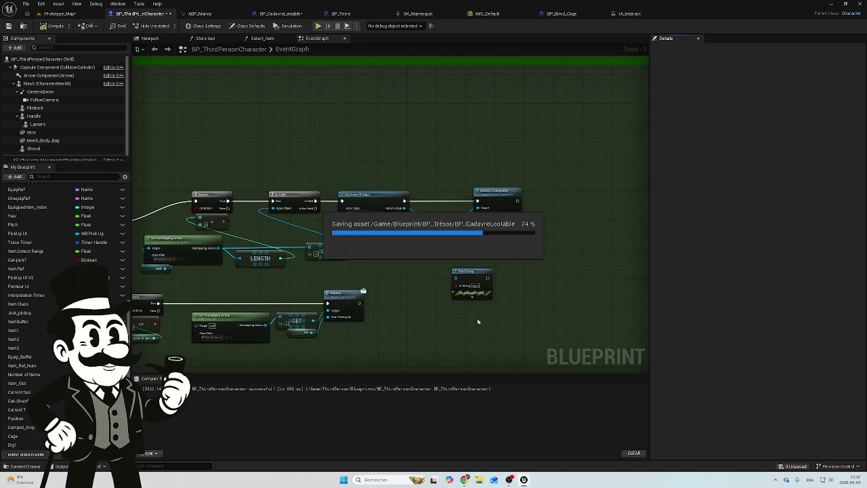
Play-test Prototype_Map, then stop with Esc.
{"action": "left_click", "coordinate": [59, 13]}
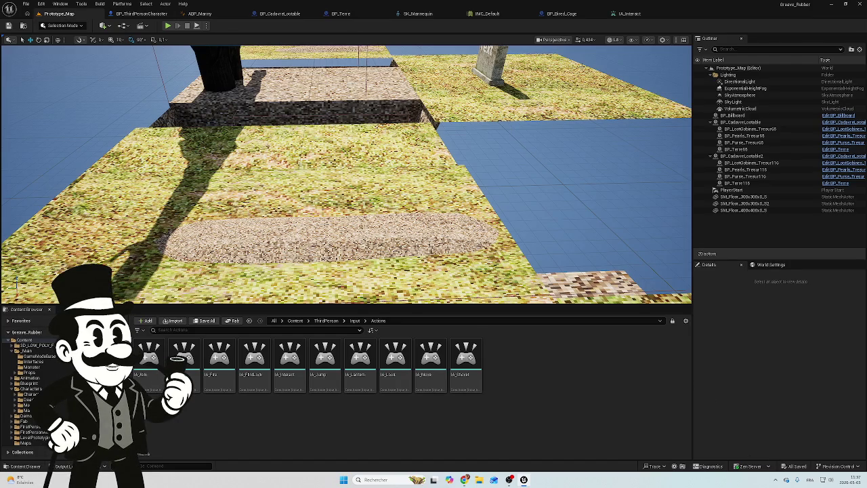
{"action": "left_click", "coordinate": [168, 26]}
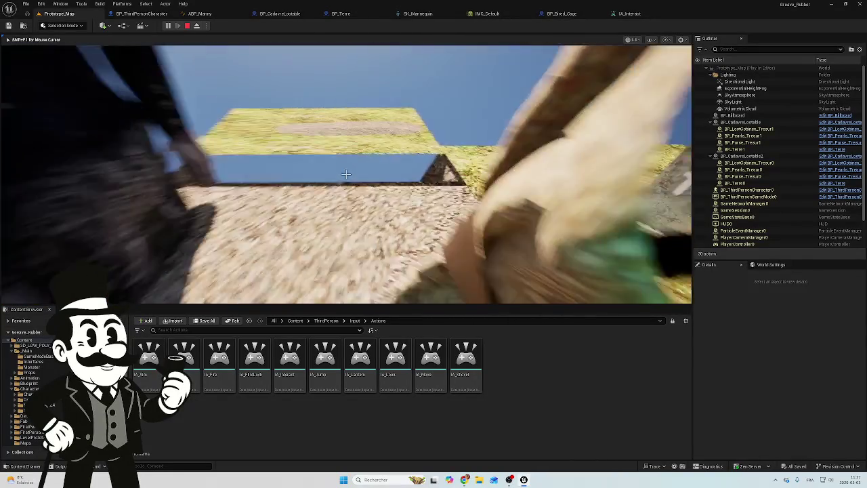
{"action": "key", "text": "Escape"}
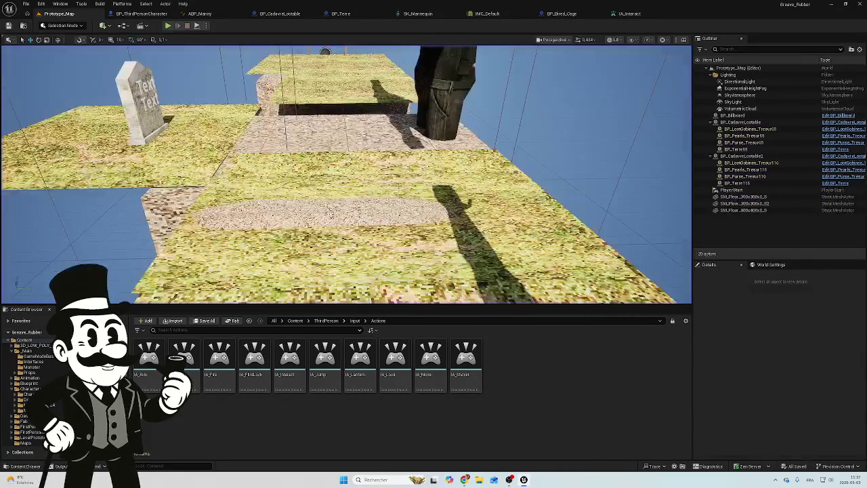
Review the Dig and Cannot_Dig events in BP_ThirdPersonCharacter, then switch to BP_CadavreLootable.
{"action": "left_click", "coordinate": [128, 15]}
{"action": "mouse_move", "coordinate": [308, 140]}
{"action": "left_mouse_down"}
{"action": "mouse_move", "coordinate": [381, 143]}
{"action": "mouse_move", "coordinate": [479, 120]}
{"action": "left_mouse_up"}
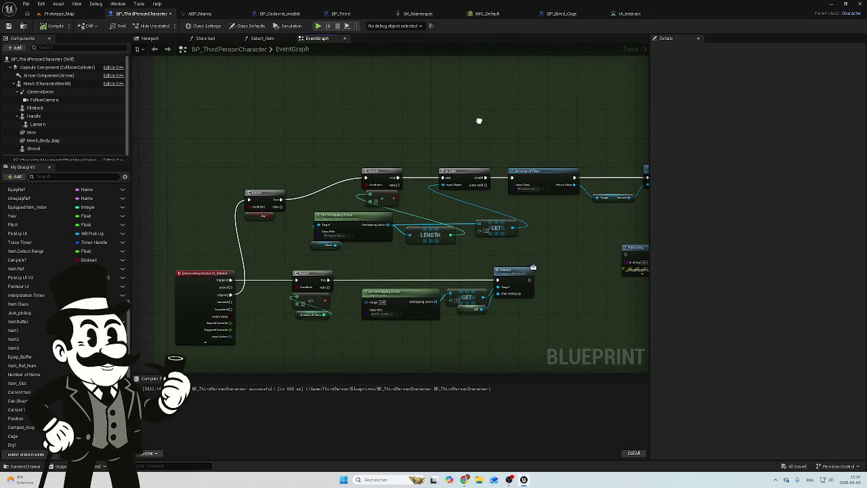
{"action": "scroll", "coordinate": [295, 177], "scroll_direction": "up", "scroll_amount": 10}
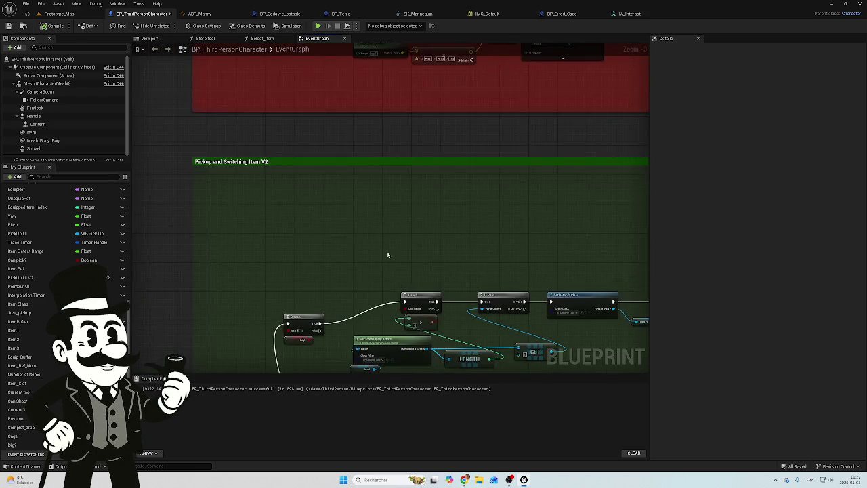
{"action": "scroll", "coordinate": [257, 242], "scroll_direction": "down", "scroll_amount": 3}
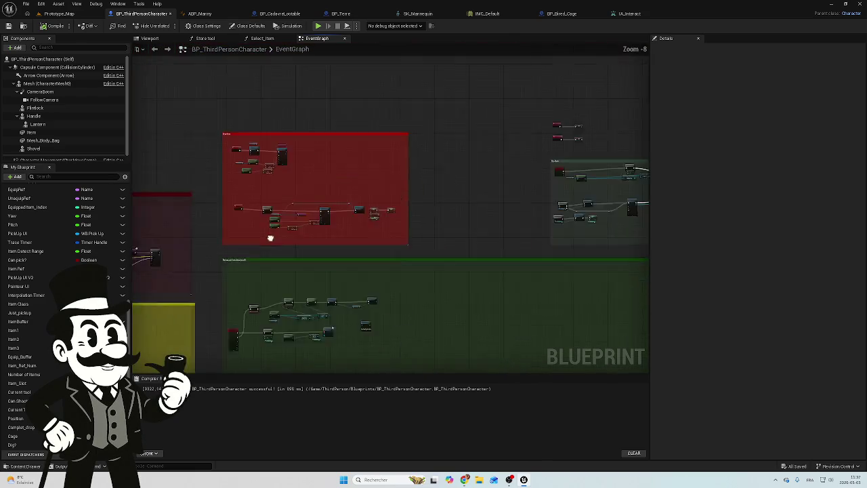
{"action": "left_click_drag", "start_coordinate": [584, 226], "coordinate": [411, 169]}
{"action": "scroll", "coordinate": [457, 165], "scroll_direction": "up", "scroll_amount": 6}
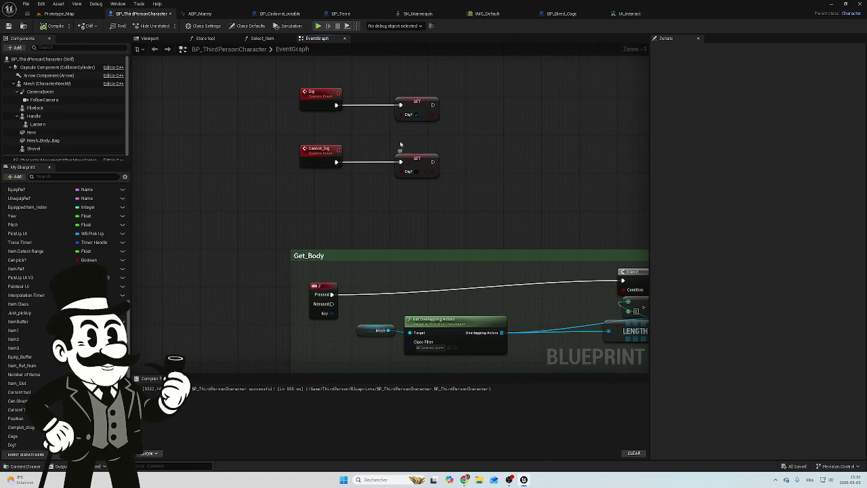
{"action": "left_click", "coordinate": [290, 14]}
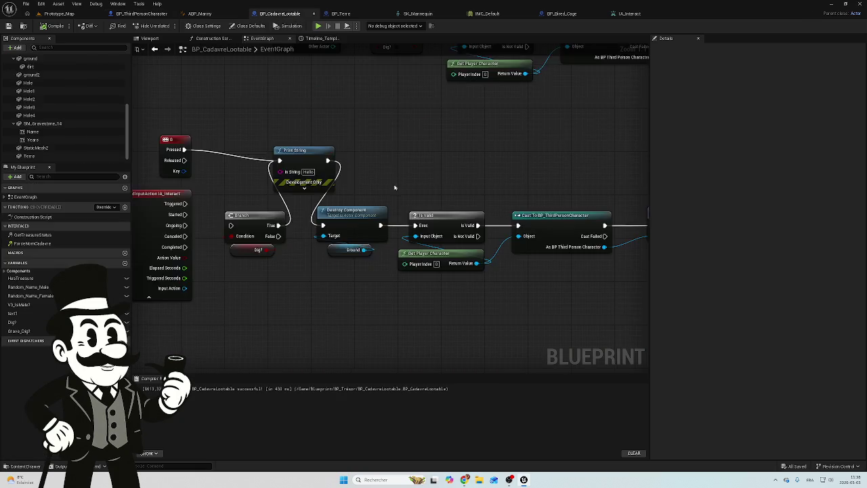
Look over BP_CadavreLootable's Cast To, Dig and Timeline nodes, then open BP_Terre.
{"action": "scroll", "coordinate": [398, 150], "scroll_direction": "down", "scroll_amount": 1}
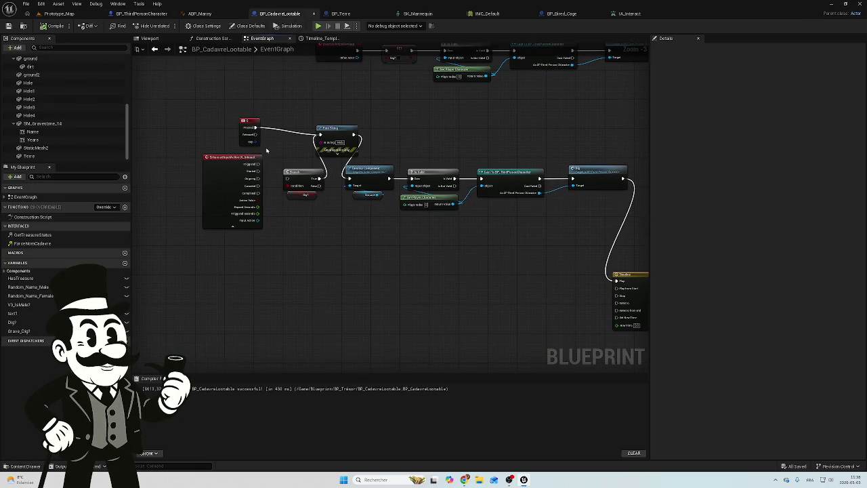
{"action": "scroll", "coordinate": [266, 150], "scroll_direction": "up", "scroll_amount": 3}
{"action": "left_click_drag", "start_coordinate": [461, 157], "coordinate": [244, 147]}
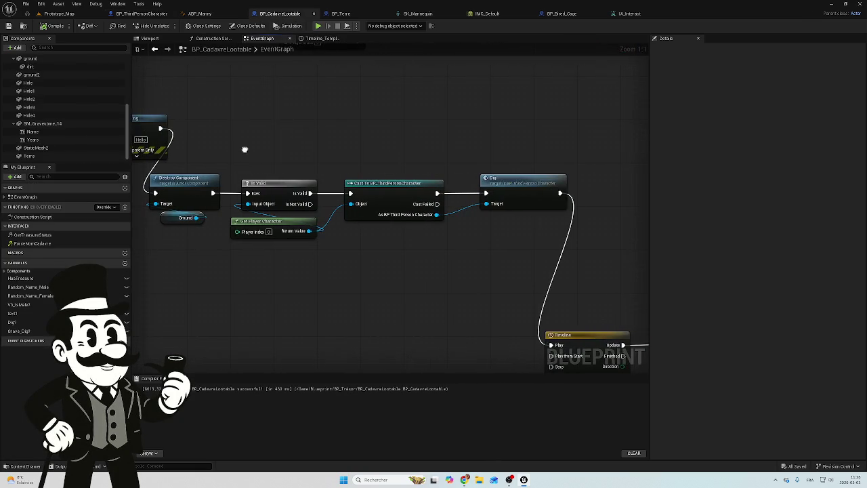
{"action": "mouse_move", "coordinate": [460, 163]}
{"action": "left_mouse_down"}
{"action": "mouse_move", "coordinate": [404, 133]}
{"action": "mouse_move", "coordinate": [361, 159]}
{"action": "mouse_move", "coordinate": [370, 137]}
{"action": "mouse_move", "coordinate": [298, 115]}
{"action": "mouse_move", "coordinate": [452, 144]}
{"action": "mouse_move", "coordinate": [427, 141]}
{"action": "left_mouse_up"}
{"action": "scroll", "coordinate": [332, 127], "scroll_direction": "down", "scroll_amount": 2}
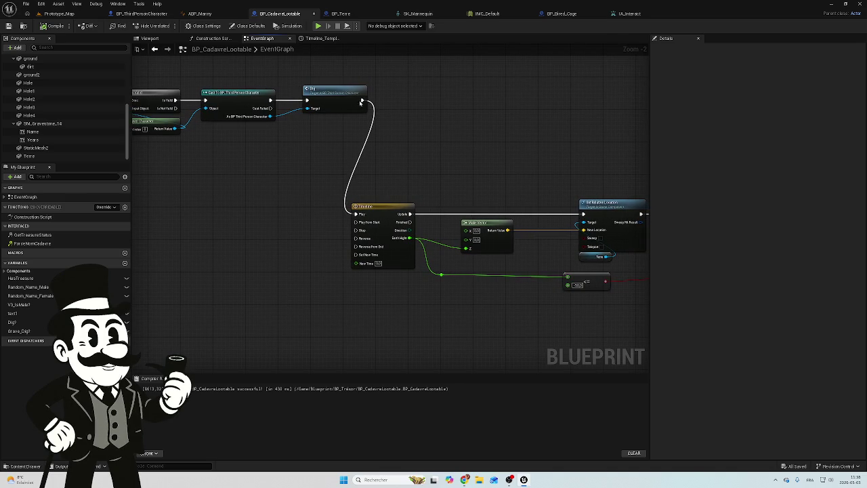
{"action": "left_click_drag", "start_coordinate": [394, 163], "coordinate": [324, 120]}
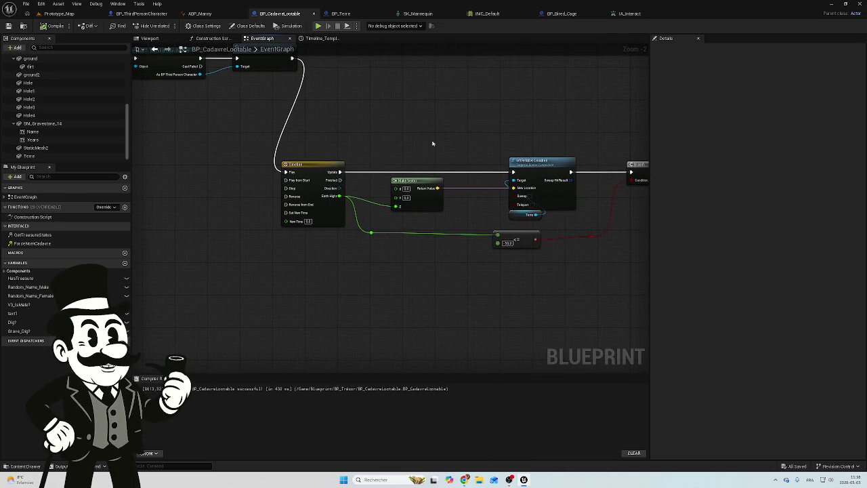
{"action": "mouse_move", "coordinate": [429, 139]}
{"action": "left_mouse_down"}
{"action": "mouse_move", "coordinate": [415, 140]}
{"action": "mouse_move", "coordinate": [490, 156]}
{"action": "left_mouse_up"}
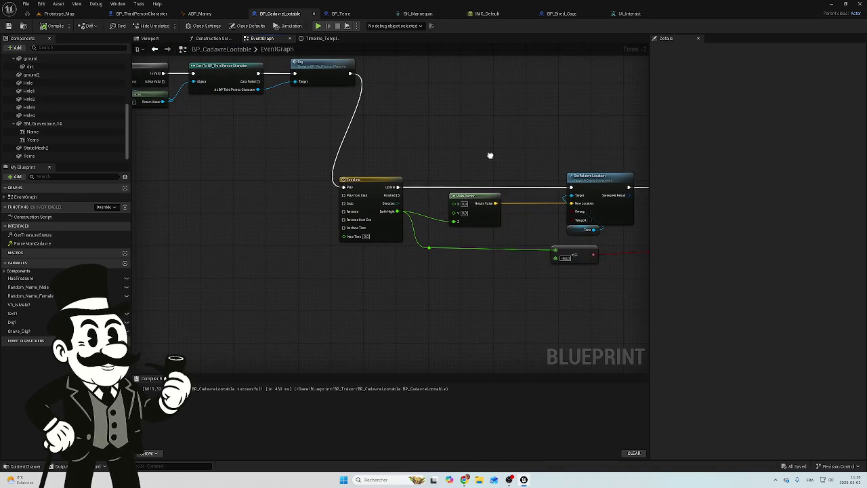
{"action": "left_click", "coordinate": [342, 14]}
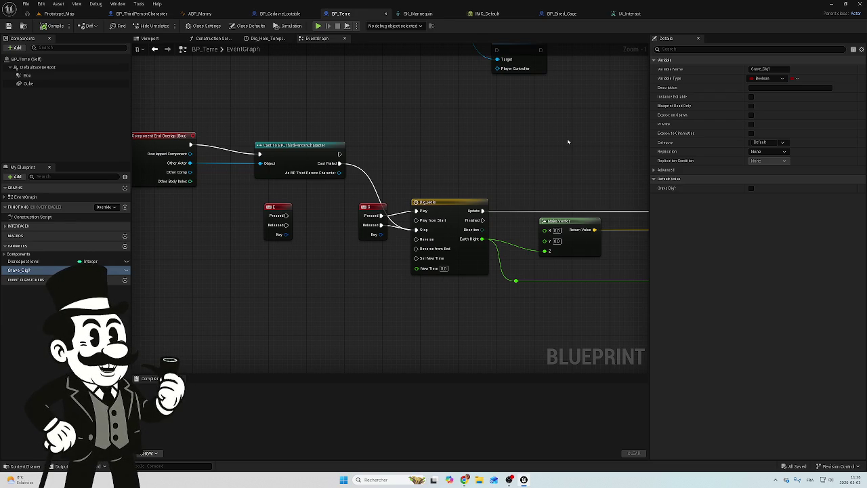
Marquee-select BP_Terre's Cast, Get Player Controller, Enable Input and Disable Input nodes for copying.
{"action": "mouse_move", "coordinate": [543, 155]}
{"action": "left_mouse_down"}
{"action": "mouse_move", "coordinate": [422, 145]}
{"action": "mouse_move", "coordinate": [515, 145]}
{"action": "mouse_move", "coordinate": [435, 162]}
{"action": "left_mouse_up"}
{"action": "scroll", "coordinate": [416, 143], "scroll_direction": "down", "scroll_amount": 2}
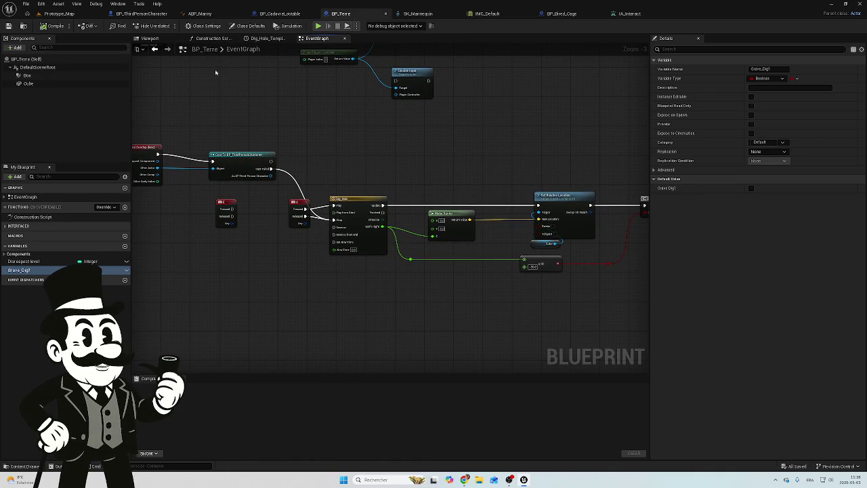
{"action": "mouse_move", "coordinate": [257, 161]}
{"action": "left_mouse_down"}
{"action": "mouse_move", "coordinate": [365, 147]}
{"action": "mouse_move", "coordinate": [369, 200]}
{"action": "mouse_move", "coordinate": [336, 233]}
{"action": "mouse_move", "coordinate": [353, 204]}
{"action": "left_mouse_up"}
{"action": "scroll", "coordinate": [178, 101], "scroll_direction": "up", "scroll_amount": 3}
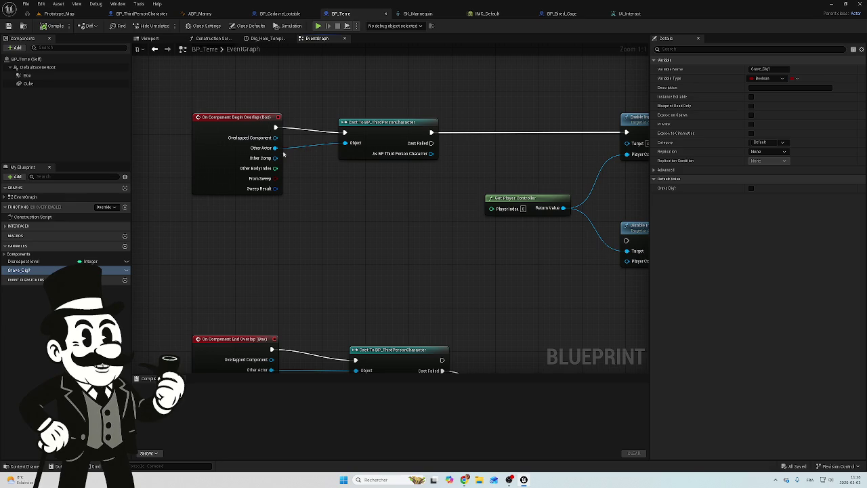
{"action": "mouse_move", "coordinate": [379, 231]}
{"action": "left_mouse_down"}
{"action": "mouse_move", "coordinate": [373, 205]}
{"action": "mouse_move", "coordinate": [318, 200]}
{"action": "left_mouse_up"}
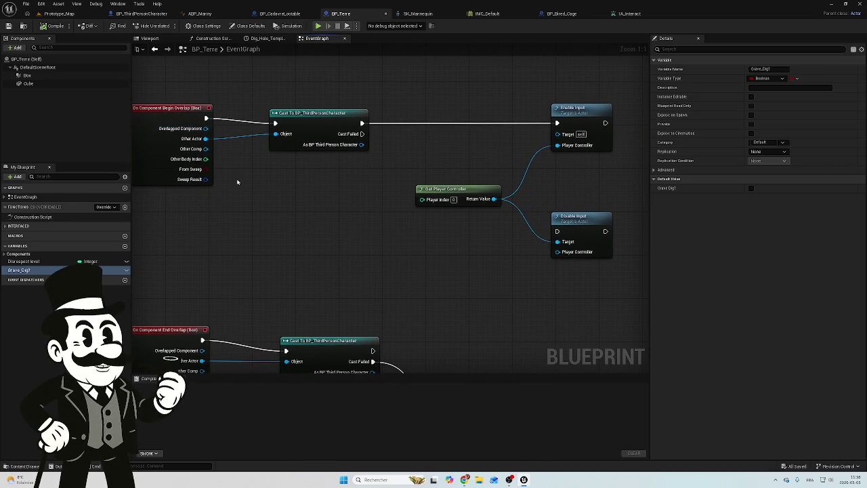
{"action": "left_click_drag", "start_coordinate": [262, 201], "coordinate": [320, 203]}
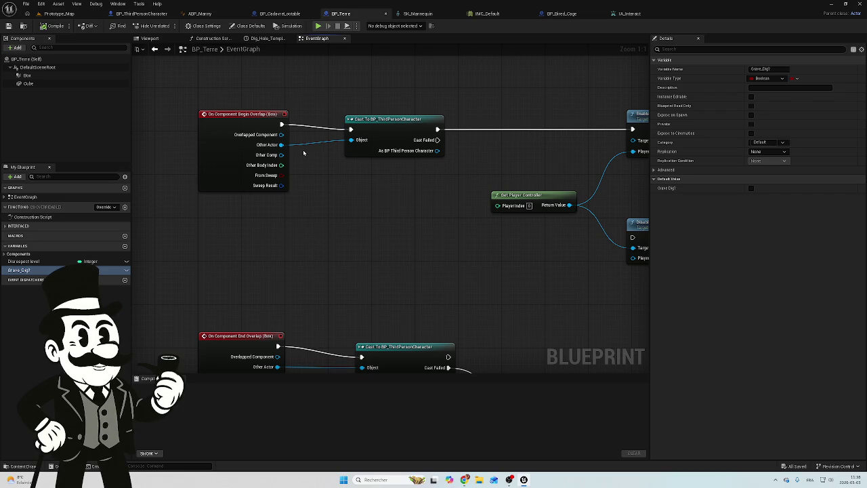
{"action": "left_click_drag", "start_coordinate": [318, 153], "coordinate": [230, 147]}
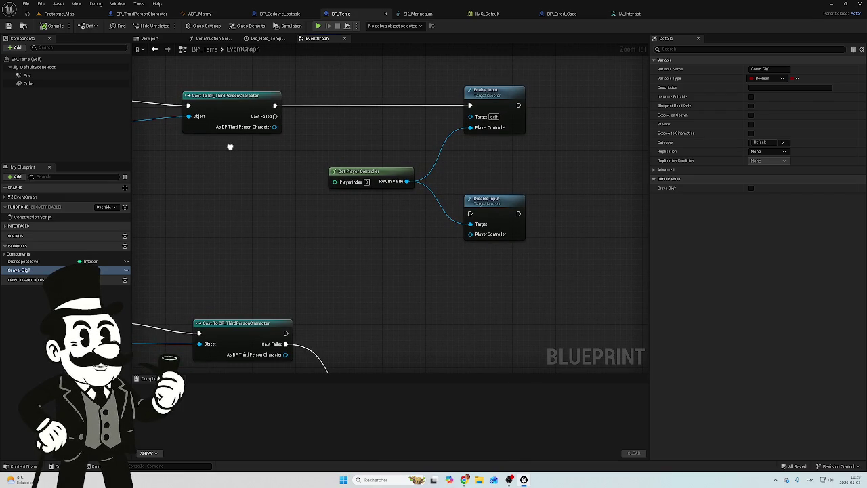
{"action": "left_click_drag", "start_coordinate": [229, 146], "coordinate": [316, 159]}
{"action": "scroll", "coordinate": [322, 157], "scroll_direction": "down", "scroll_amount": 1}
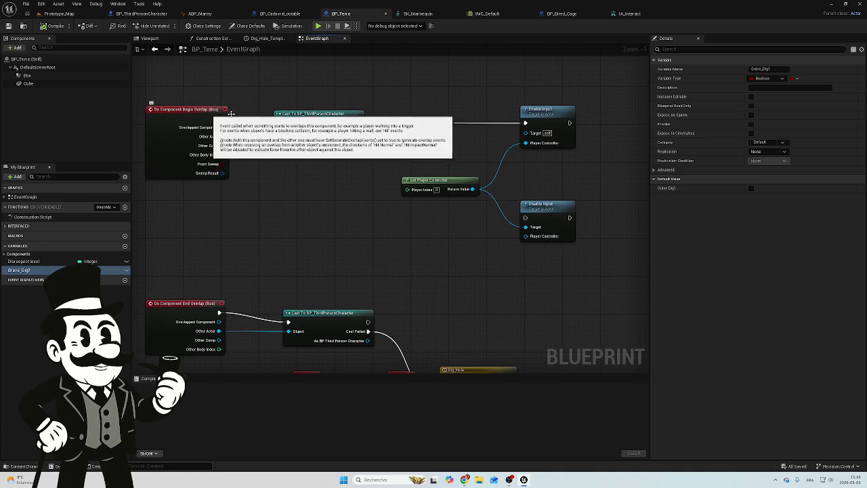
{"action": "mouse_move", "coordinate": [548, 87]}
{"action": "left_mouse_down"}
{"action": "mouse_move", "coordinate": [434, 246]}
{"action": "mouse_move", "coordinate": [293, 238]}
{"action": "left_mouse_up"}
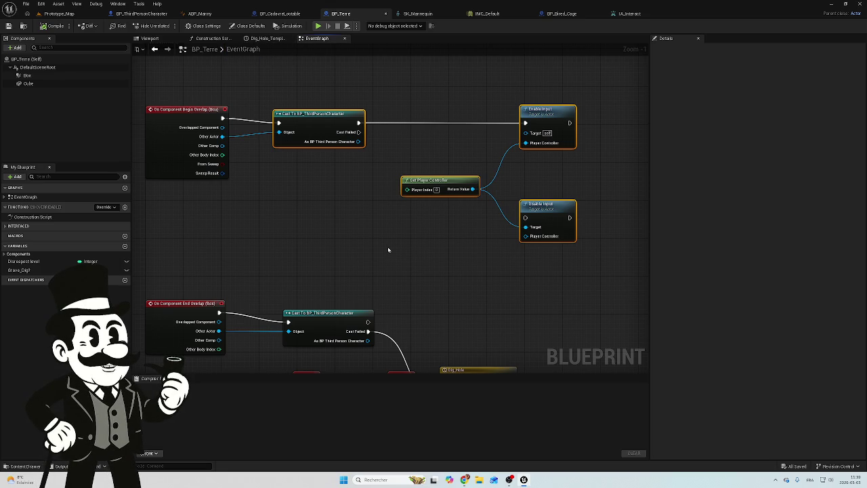
{"action": "left_click", "coordinate": [269, 38]}
{"action": "left_click", "coordinate": [313, 41]}
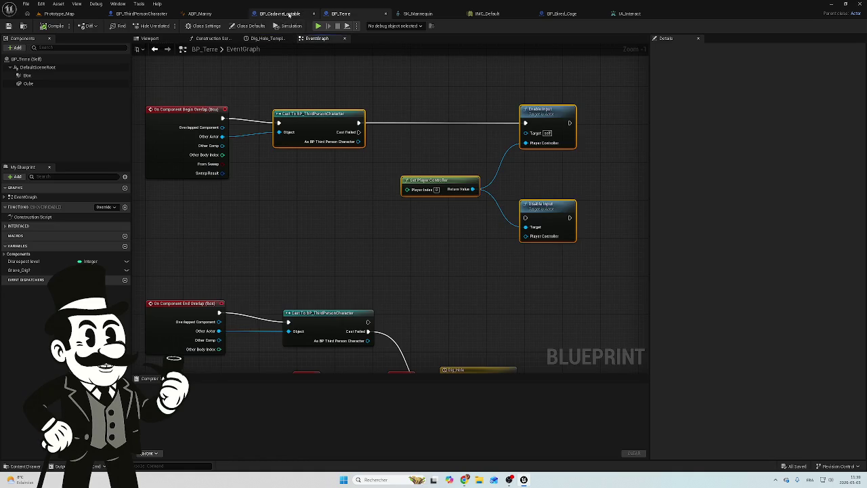
In BP_CadavreLootable, add an Enable Input node after the Dig event.
{"action": "left_click", "coordinate": [290, 14]}
{"action": "mouse_move", "coordinate": [298, 187]}
{"action": "left_mouse_down"}
{"action": "mouse_move", "coordinate": [508, 222]}
{"action": "mouse_move", "coordinate": [494, 223]}
{"action": "mouse_move", "coordinate": [480, 272]}
{"action": "left_mouse_up"}
{"action": "scroll", "coordinate": [487, 237], "scroll_direction": "down", "scroll_amount": 2}
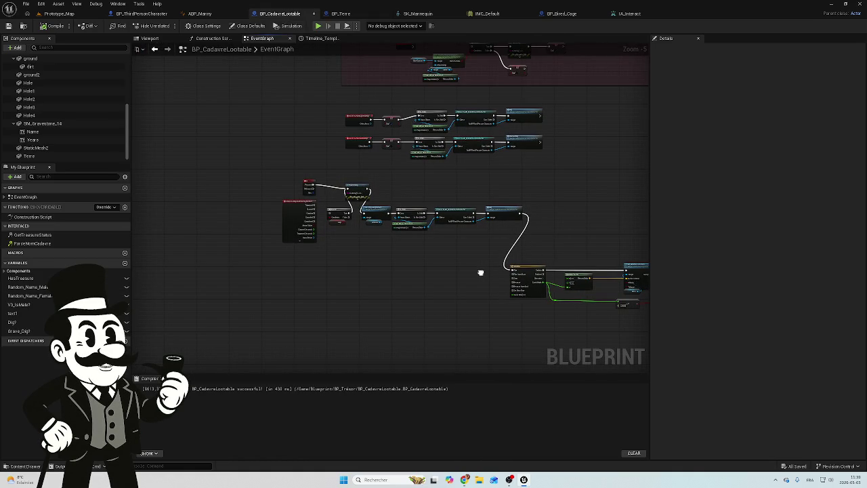
{"action": "scroll", "coordinate": [390, 146], "scroll_direction": "up", "scroll_amount": 2}
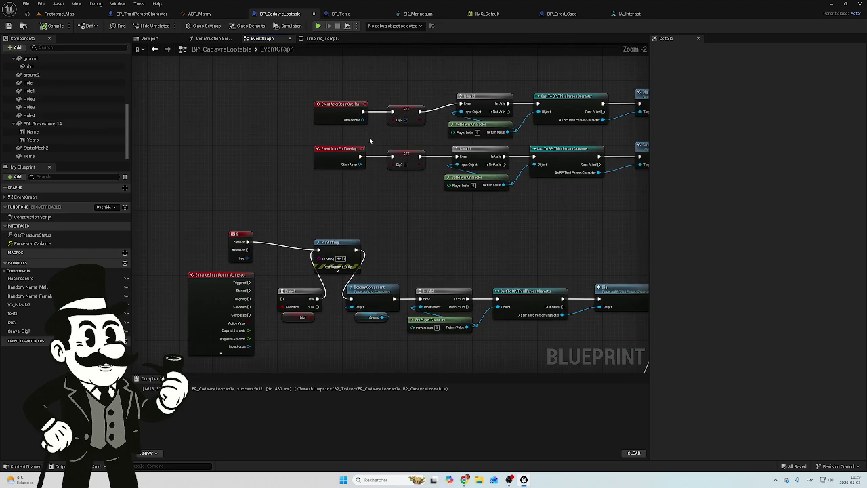
{"action": "left_click_drag", "start_coordinate": [382, 137], "coordinate": [316, 145]}
{"action": "mouse_move", "coordinate": [507, 114]}
{"action": "left_mouse_down"}
{"action": "mouse_move", "coordinate": [466, 113]}
{"action": "mouse_move", "coordinate": [499, 110]}
{"action": "left_mouse_up"}
{"action": "type", "text": "enabl"}
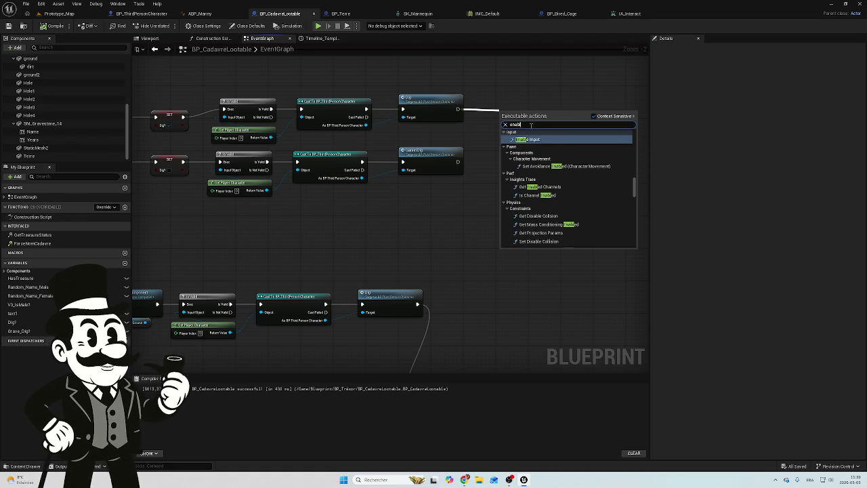
{"action": "left_click", "coordinate": [518, 140]}
{"action": "left_click_drag", "start_coordinate": [518, 113], "coordinate": [535, 102]}
Paste the copied BP_Terre nodes and wire Get Player Controller into Enable Input.
{"action": "left_click", "coordinate": [525, 217]}
{"action": "key", "text": "ctrl+v"}
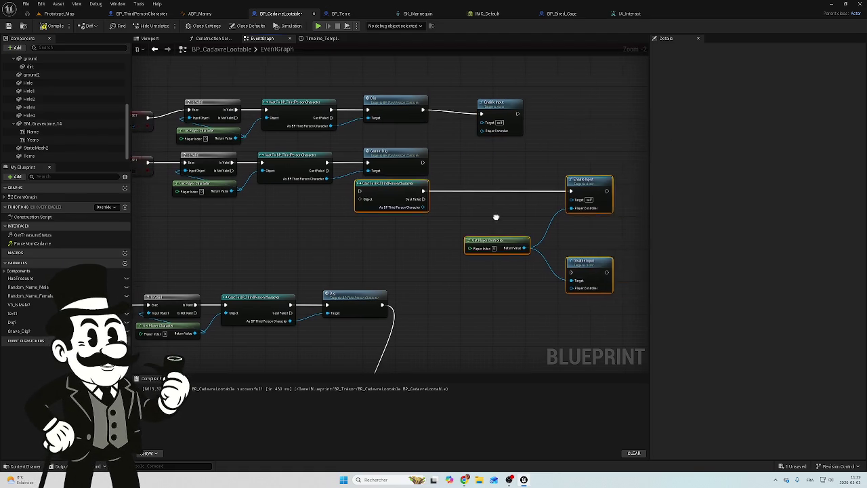
{"action": "left_click_drag", "start_coordinate": [489, 182], "coordinate": [473, 130]}
{"action": "left_click", "coordinate": [401, 199]}
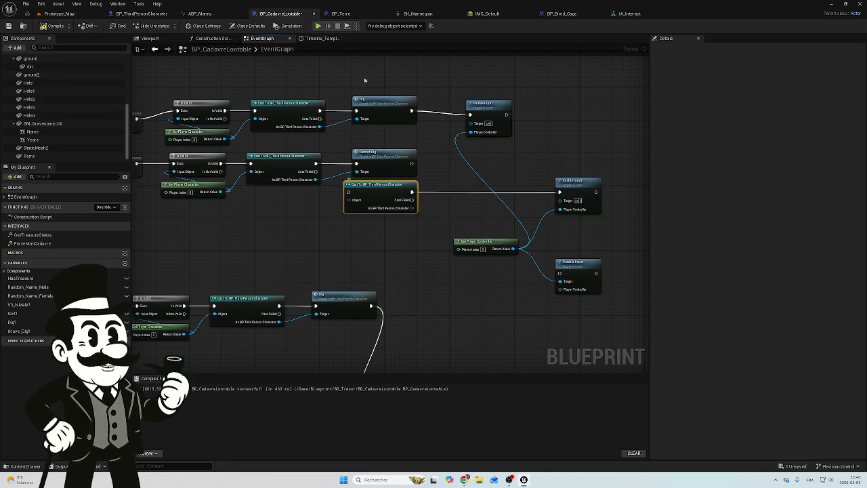
Delete the duplicate pasted Enable and Disable Input nodes and line the Cast up beside Enable Input.
{"action": "mouse_move", "coordinate": [349, 259]}
{"action": "left_mouse_down"}
{"action": "mouse_move", "coordinate": [499, 237]}
{"action": "mouse_move", "coordinate": [267, 241]}
{"action": "left_mouse_up"}
{"action": "mouse_move", "coordinate": [301, 171]}
{"action": "left_mouse_down"}
{"action": "mouse_move", "coordinate": [402, 153]}
{"action": "mouse_move", "coordinate": [385, 150]}
{"action": "left_mouse_up"}
{"action": "mouse_move", "coordinate": [524, 134]}
{"action": "left_mouse_down"}
{"action": "mouse_move", "coordinate": [474, 242]}
{"action": "mouse_move", "coordinate": [446, 272]}
{"action": "left_mouse_up"}
{"action": "key", "text": "Delete"}
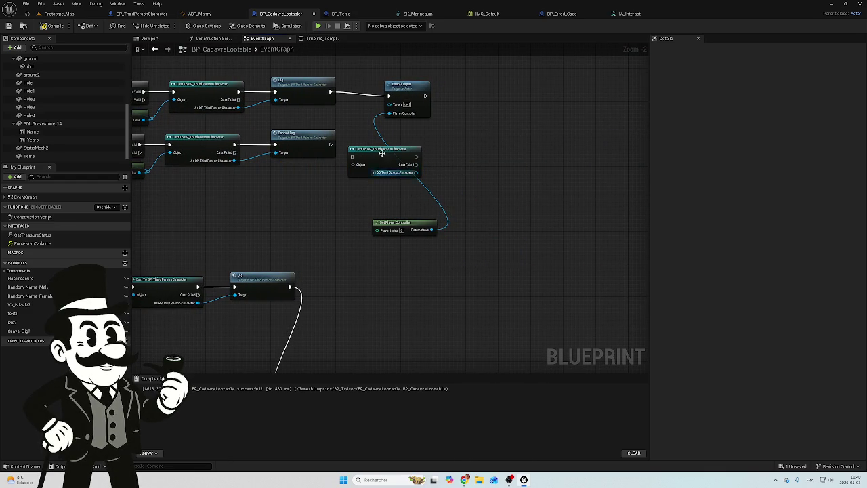
{"action": "left_click_drag", "start_coordinate": [414, 88], "coordinate": [443, 83]}
{"action": "mouse_move", "coordinate": [384, 149]}
{"action": "left_mouse_down"}
{"action": "mouse_move", "coordinate": [364, 95]}
{"action": "mouse_move", "coordinate": [379, 89]}
{"action": "left_mouse_up"}
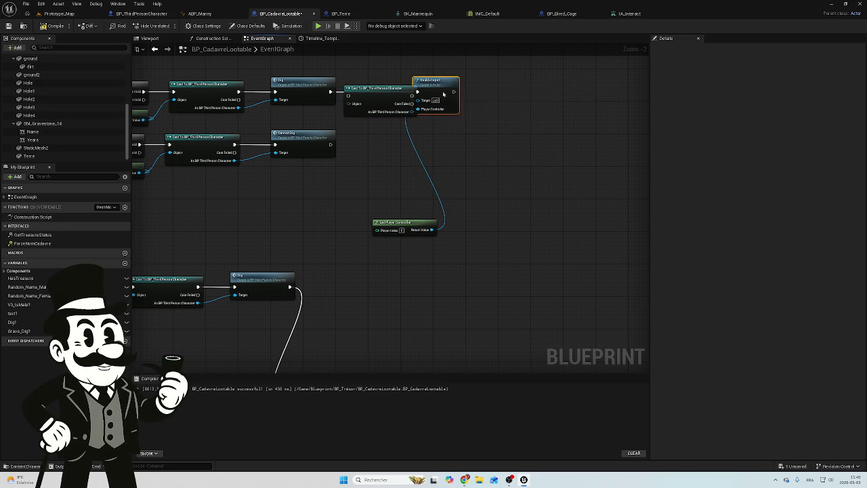
{"action": "left_click_drag", "start_coordinate": [441, 94], "coordinate": [478, 92]}
{"action": "left_click_drag", "start_coordinate": [396, 95], "coordinate": [409, 91]}
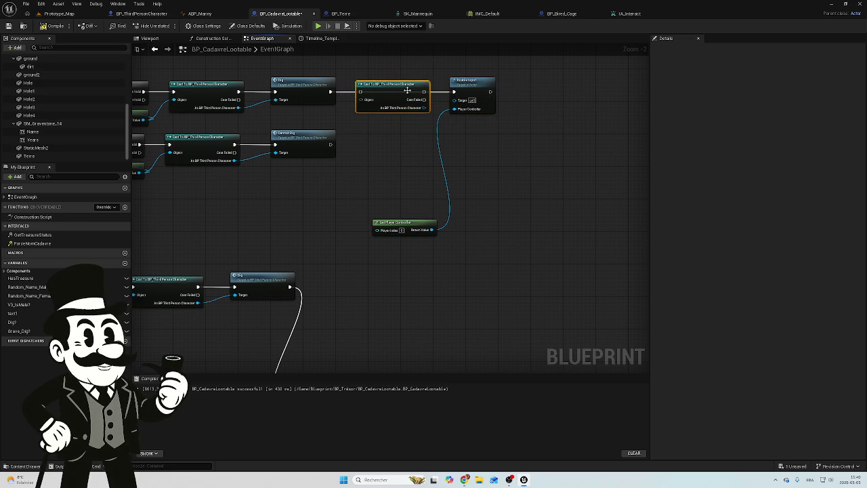
Connect Dig's execution output into the chain and compile, which flags errors on the Cast.
{"action": "left_click_drag", "start_coordinate": [326, 92], "coordinate": [456, 100]}
{"action": "left_click", "coordinate": [46, 25]}
{"action": "left_click", "coordinate": [61, 25]}
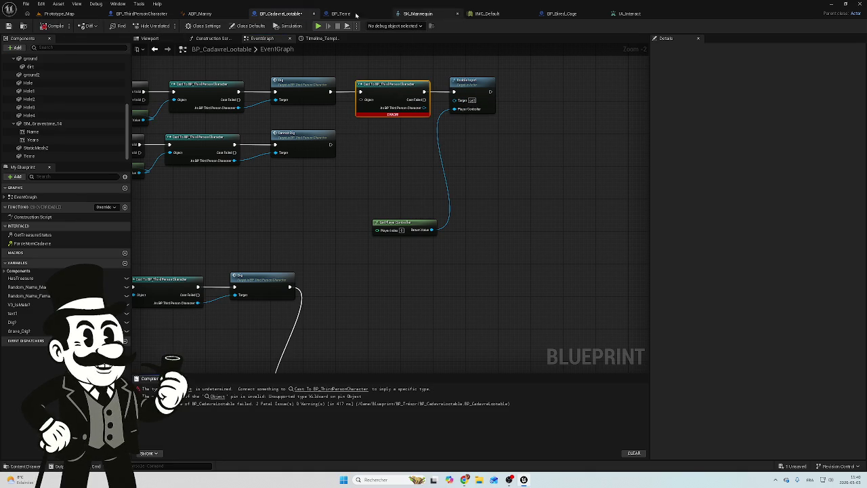
Compare with BP_Terre's overlap logic, then bring BP_CadavreLootable's overlap event and failing Cast into view.
{"action": "left_click", "coordinate": [339, 14]}
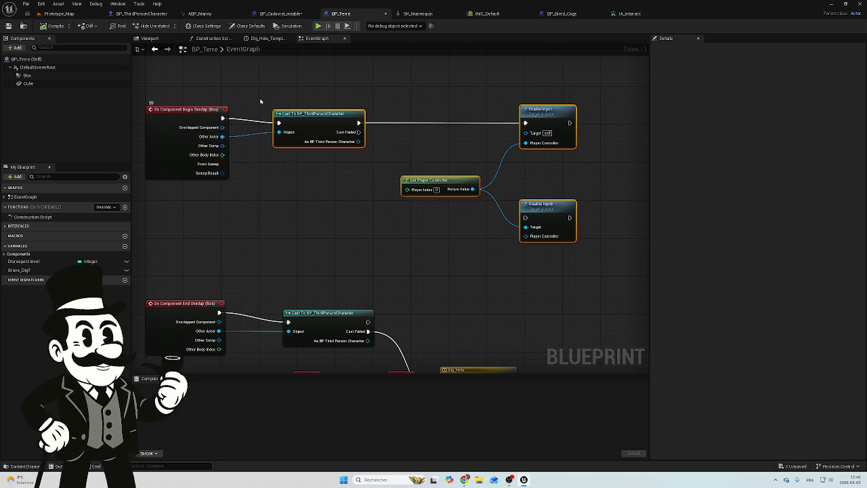
{"action": "left_click_drag", "start_coordinate": [262, 98], "coordinate": [325, 103]}
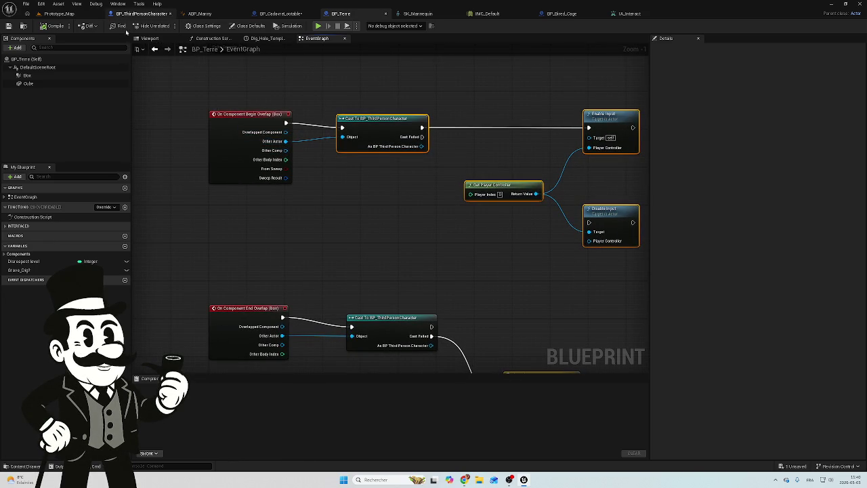
{"action": "left_click", "coordinate": [138, 13]}
{"action": "left_click", "coordinate": [280, 13]}
{"action": "mouse_move", "coordinate": [282, 104]}
{"action": "left_mouse_down"}
{"action": "mouse_move", "coordinate": [518, 168]}
{"action": "mouse_move", "coordinate": [457, 165]}
{"action": "left_mouse_up"}
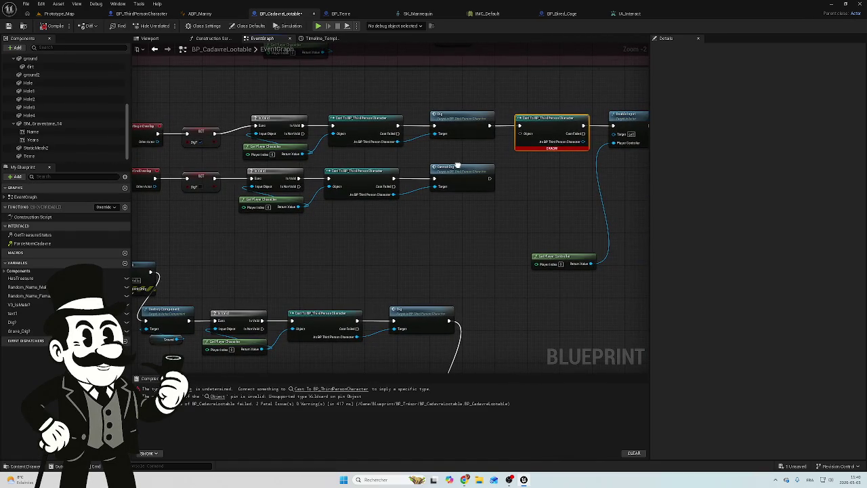
Wire BeginOverlap's Other Actor into the Cast's Object pin and tidy the wire with a reroute knot.
{"action": "mouse_move", "coordinate": [157, 141]}
{"action": "left_mouse_down"}
{"action": "mouse_move", "coordinate": [207, 149]}
{"action": "mouse_move", "coordinate": [519, 140]}
{"action": "mouse_move", "coordinate": [496, 156]}
{"action": "left_mouse_up"}
{"action": "left_click", "coordinate": [504, 136]}
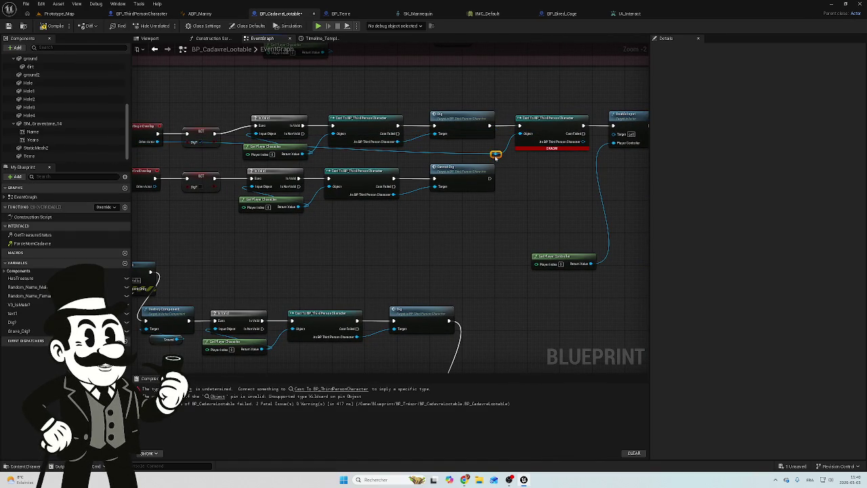
{"action": "double_click", "coordinate": [359, 153]}
{"action": "mouse_move", "coordinate": [359, 153]}
{"action": "left_mouse_down"}
{"action": "mouse_move", "coordinate": [366, 149]}
{"action": "mouse_move", "coordinate": [195, 145]}
{"action": "mouse_move", "coordinate": [178, 168]}
{"action": "left_mouse_up"}
{"action": "left_click", "coordinate": [495, 155]}
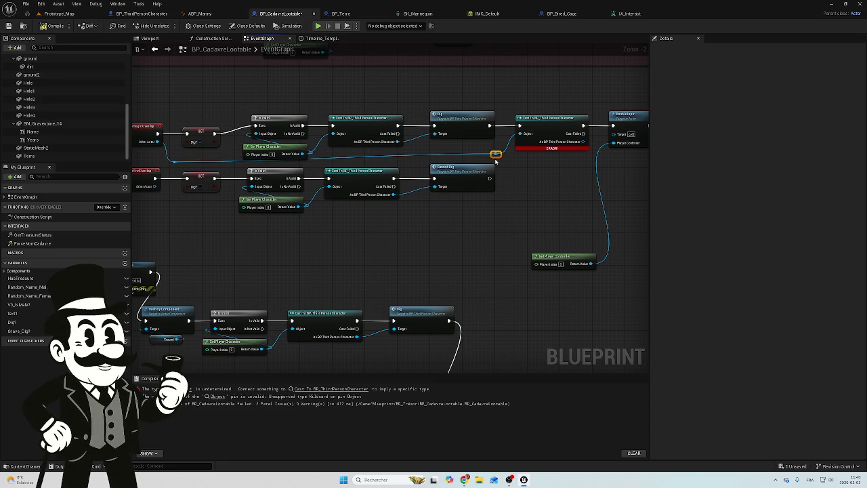
{"action": "left_click_drag", "start_coordinate": [499, 160], "coordinate": [498, 164]}
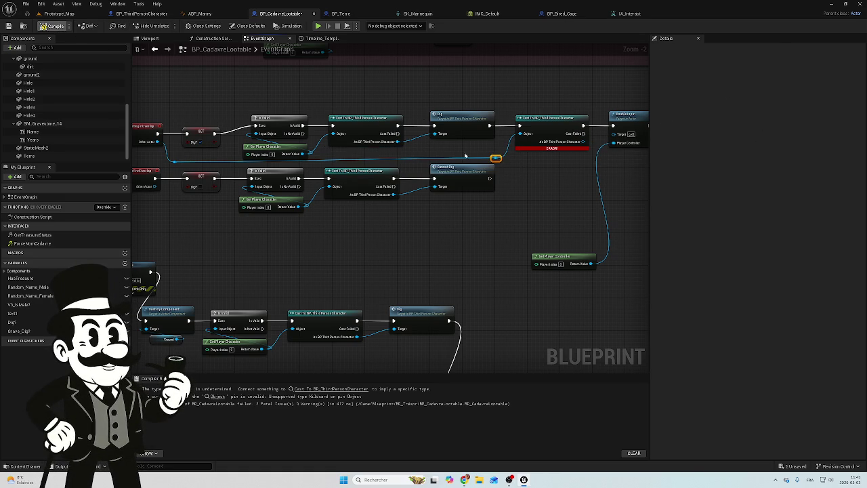
{"action": "mouse_move", "coordinate": [543, 185]}
{"action": "left_mouse_down"}
{"action": "mouse_move", "coordinate": [468, 178]}
{"action": "mouse_move", "coordinate": [504, 115]}
{"action": "mouse_move", "coordinate": [631, 78]}
{"action": "left_mouse_up"}
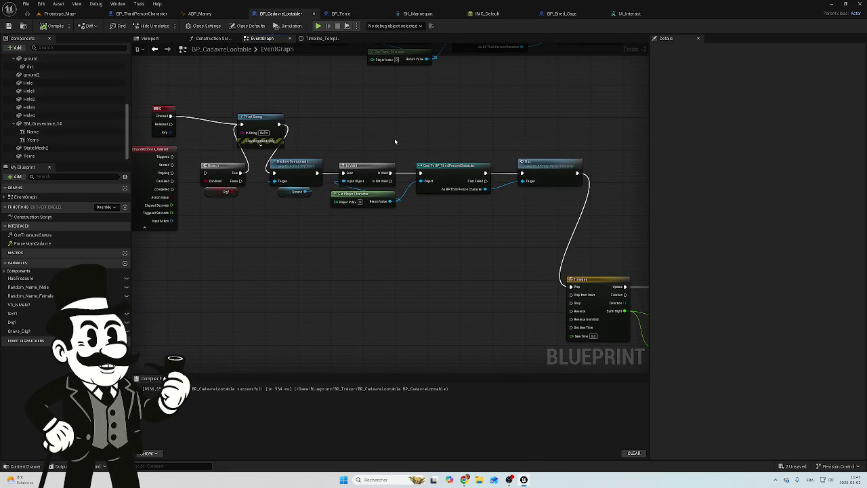
From the Prototype_Map level, save all unsaved assets with Save Selected.
{"action": "left_click", "coordinate": [49, 13]}
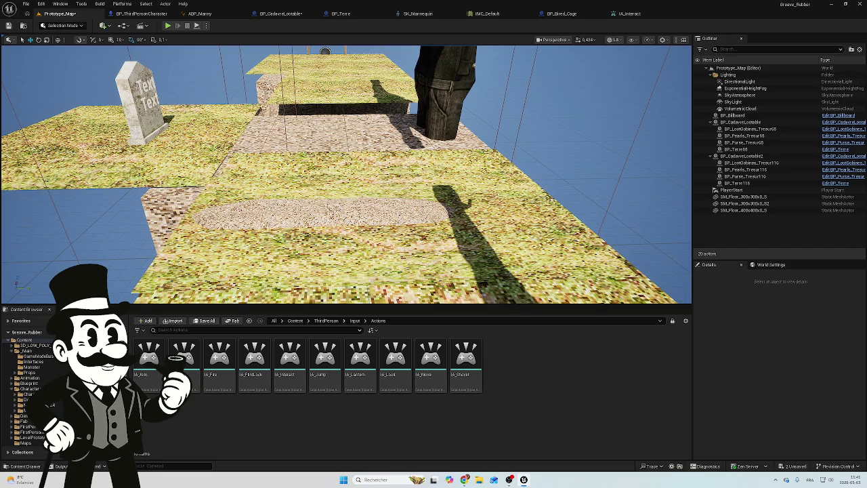
{"action": "left_click", "coordinate": [794, 466]}
{"action": "left_click", "coordinate": [493, 316]}
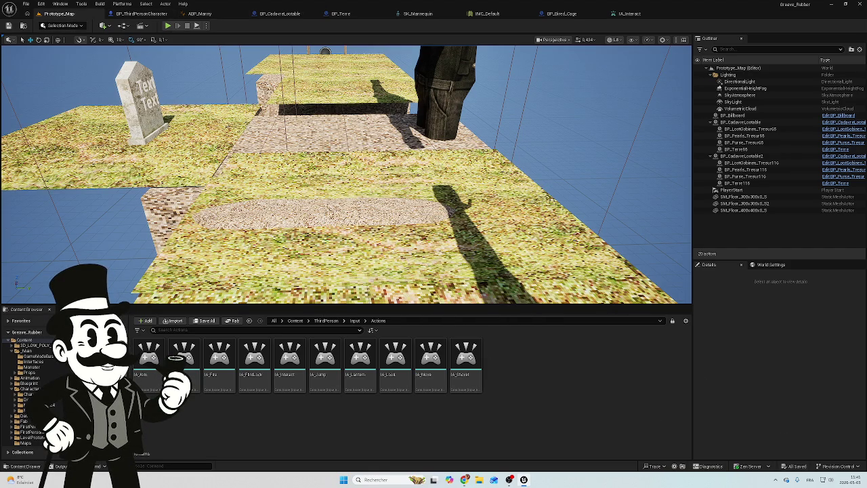
Play-test Prototype_Map, then stop the session with Esc.
{"action": "left_click", "coordinate": [167, 25]}
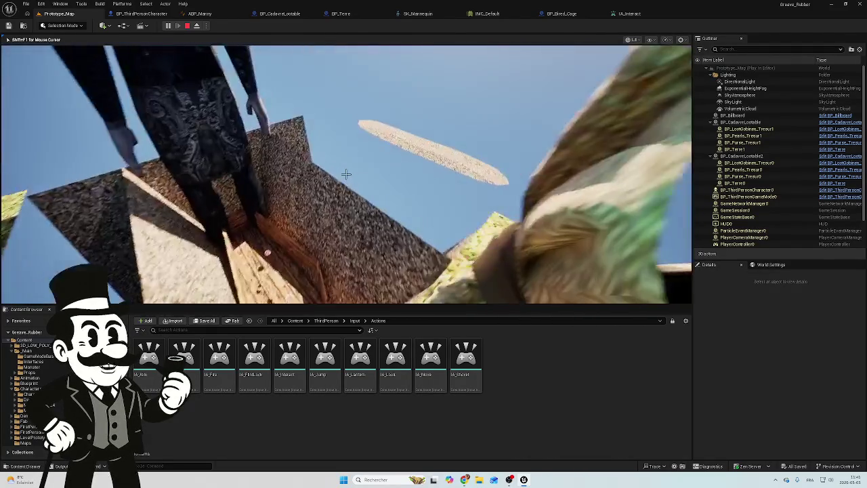
{"action": "key", "text": "Escape"}
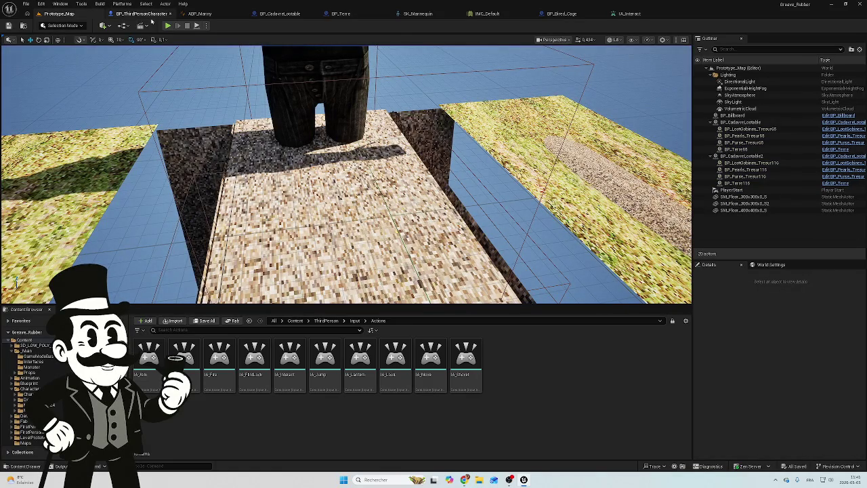
{"action": "left_click", "coordinate": [143, 13]}
Copy BP_Terre's Disable Input node and return to BP_CadavreLootable's earlier graph view showing Enable Input.
{"action": "scroll", "coordinate": [362, 183], "scroll_direction": "down", "scroll_amount": 4}
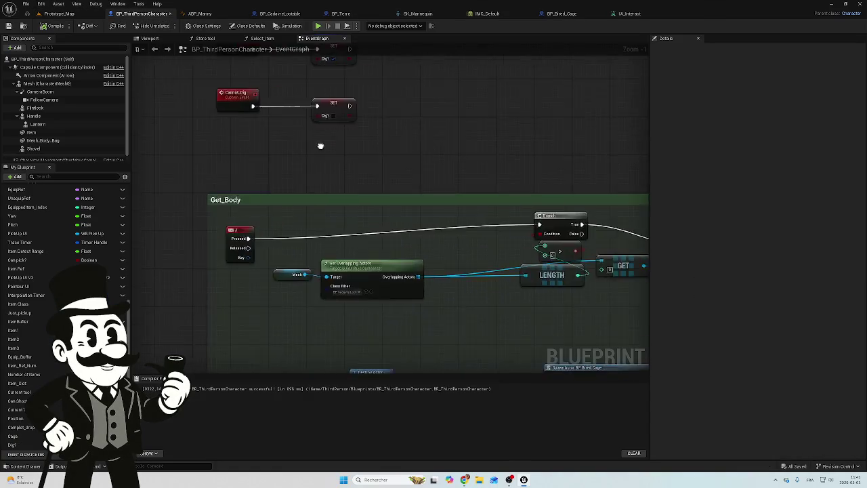
{"action": "scroll", "coordinate": [415, 293], "scroll_direction": "up", "scroll_amount": 1}
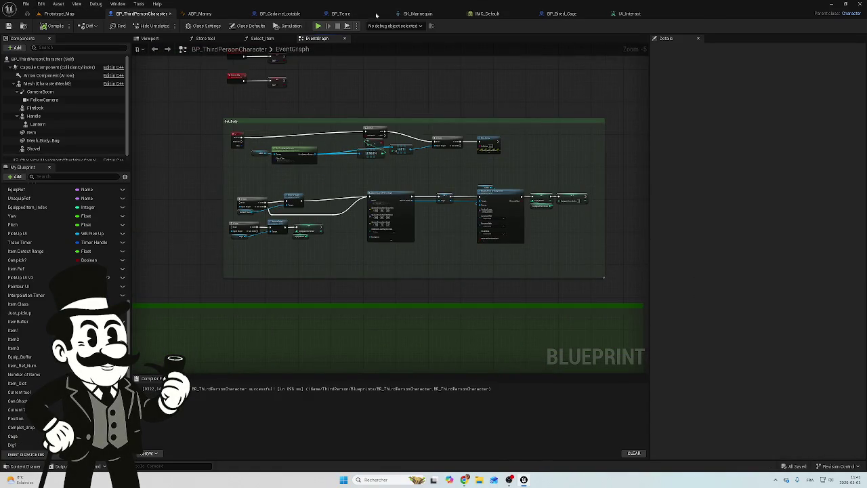
{"action": "left_click", "coordinate": [341, 14]}
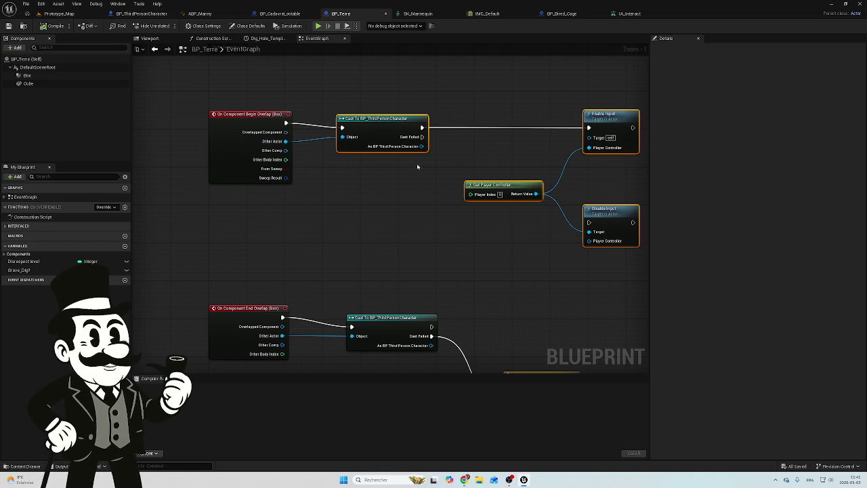
{"action": "scroll", "coordinate": [366, 190], "scroll_direction": "down", "scroll_amount": 1}
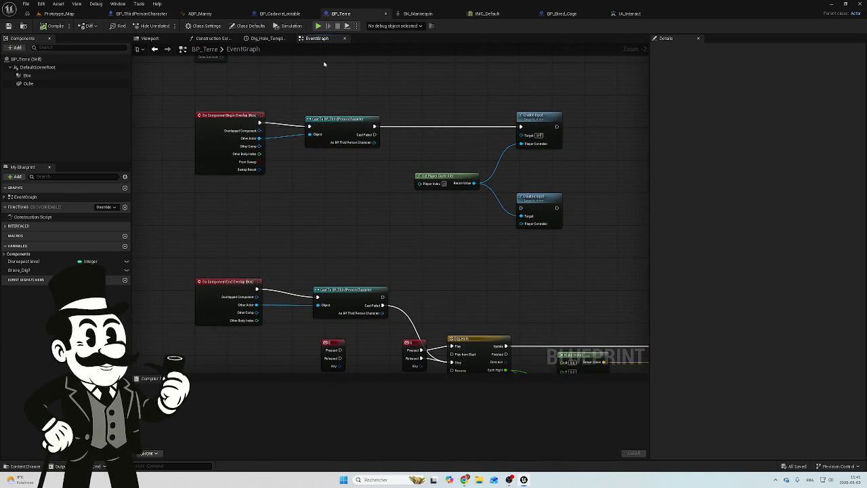
{"action": "left_click", "coordinate": [537, 196]}
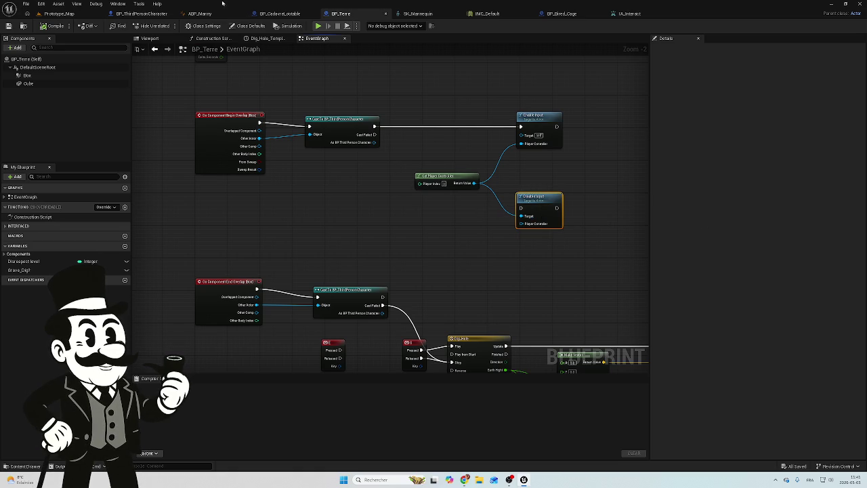
{"action": "left_click", "coordinate": [279, 14]}
{"action": "left_click", "coordinate": [155, 48]}
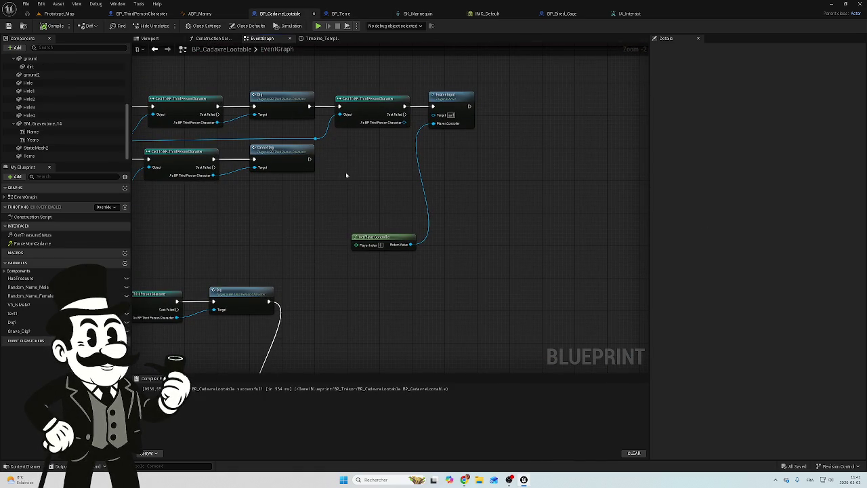
Paste Disable Input under Enable Input, fed by Get Player Controller and executed after Cannot Dig.
{"action": "key", "text": "ctrl+v"}
{"action": "left_click_drag", "start_coordinate": [462, 180], "coordinate": [446, 154]}
{"action": "left_click_drag", "start_coordinate": [411, 244], "coordinate": [433, 174]}
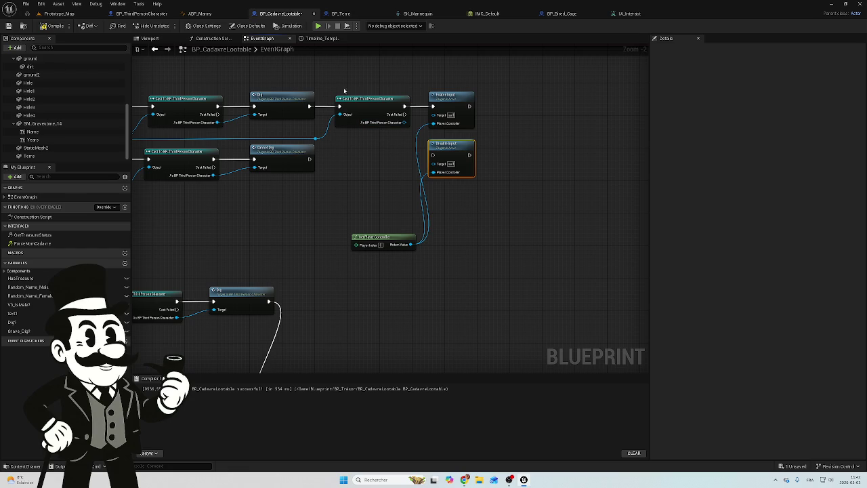
{"action": "left_click_drag", "start_coordinate": [309, 158], "coordinate": [433, 155]}
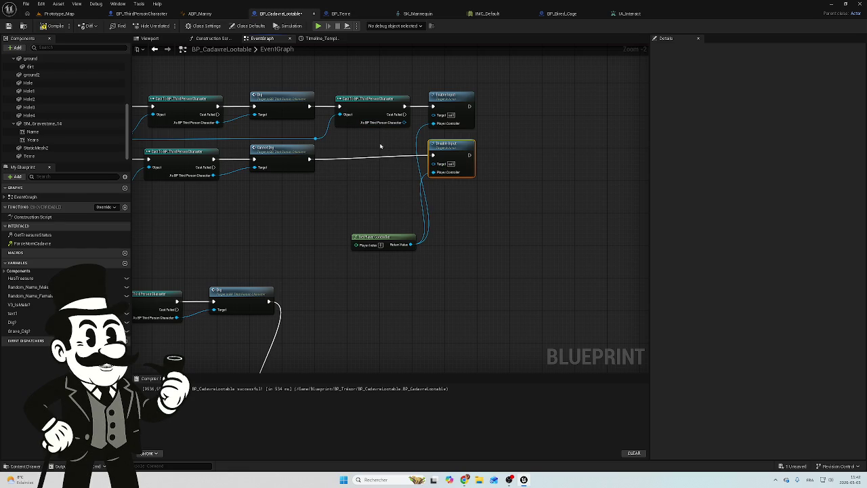
{"action": "left_click_drag", "start_coordinate": [449, 147], "coordinate": [451, 152]}
{"action": "left_click", "coordinate": [141, 13]}
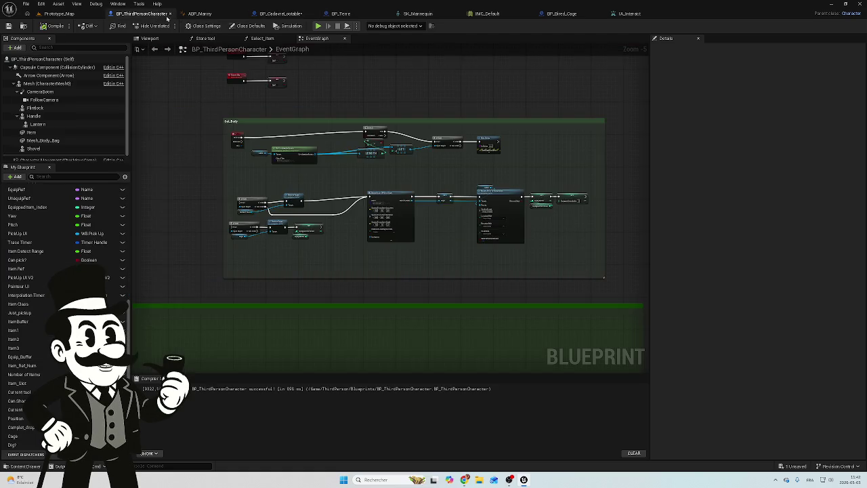
{"action": "left_click", "coordinate": [340, 14]}
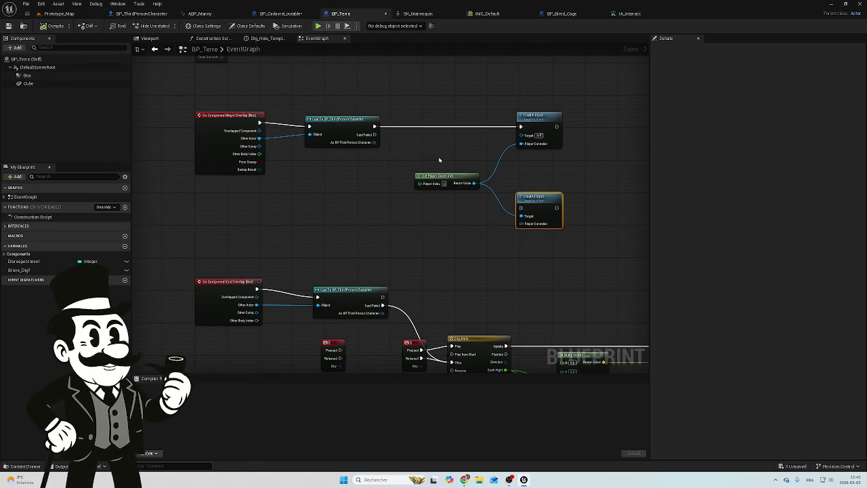
{"action": "left_click_drag", "start_coordinate": [470, 156], "coordinate": [422, 156]}
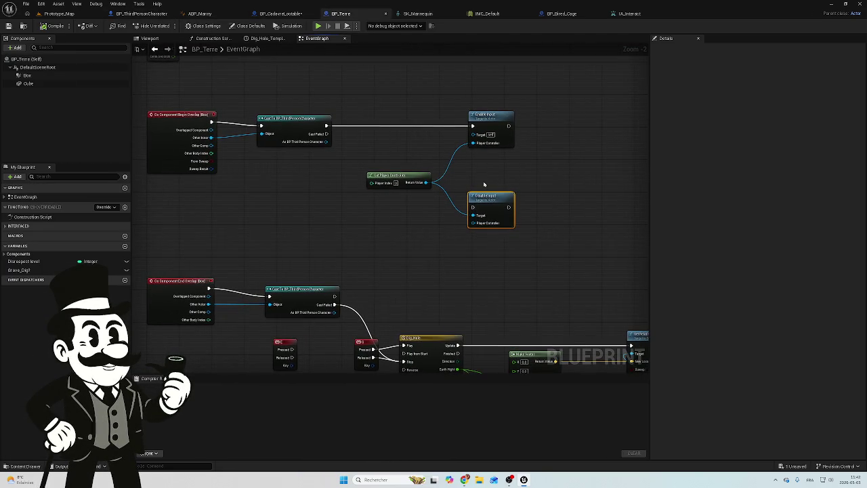
{"action": "scroll", "coordinate": [485, 190], "scroll_direction": "up", "scroll_amount": 2}
{"action": "scroll", "coordinate": [349, 170], "scroll_direction": "down", "scroll_amount": 1}
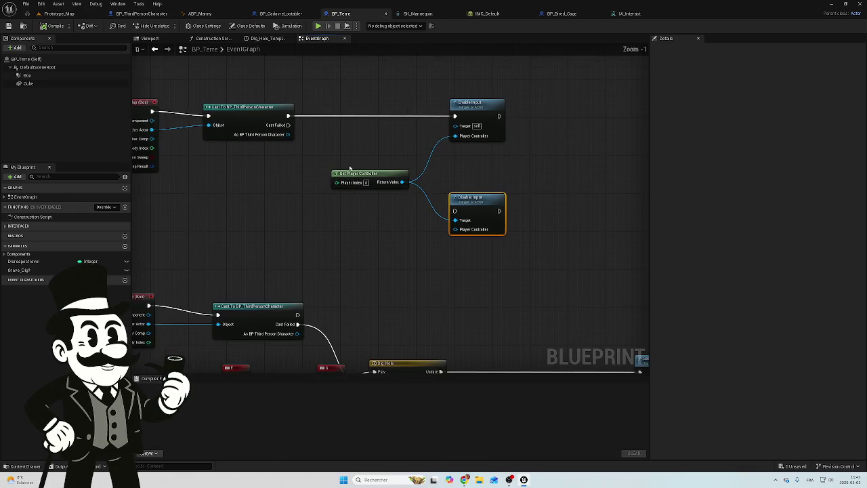
{"action": "mouse_move", "coordinate": [294, 149]}
{"action": "left_mouse_down"}
{"action": "mouse_move", "coordinate": [424, 146]}
{"action": "mouse_move", "coordinate": [391, 88]}
{"action": "left_mouse_up"}
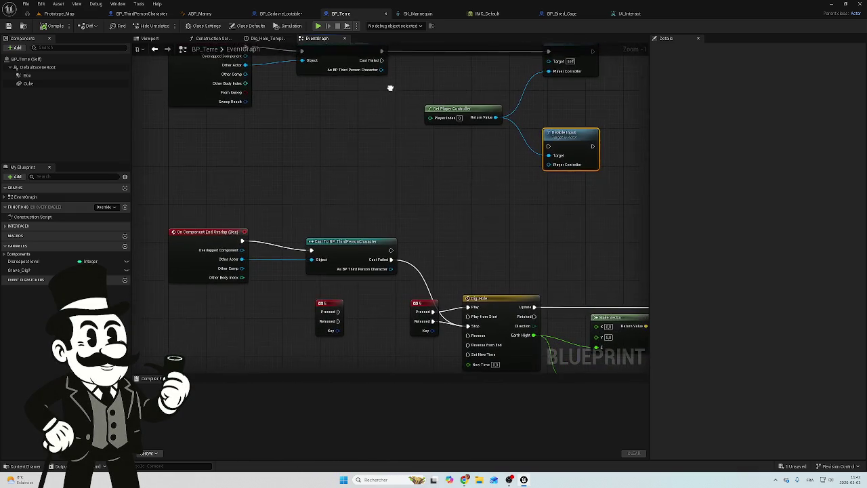
{"action": "scroll", "coordinate": [426, 155], "scroll_direction": "down", "scroll_amount": 3}
{"action": "scroll", "coordinate": [337, 213], "scroll_direction": "up", "scroll_amount": 4}
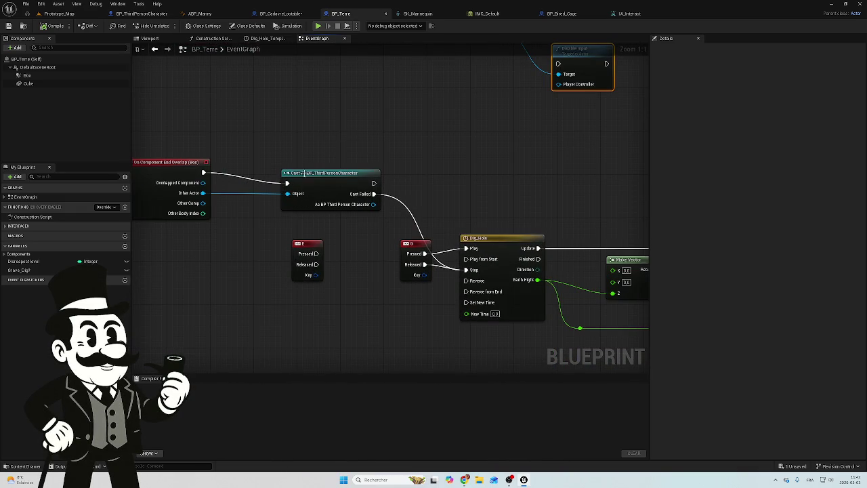
{"action": "scroll", "coordinate": [271, 178], "scroll_direction": "down", "scroll_amount": 2}
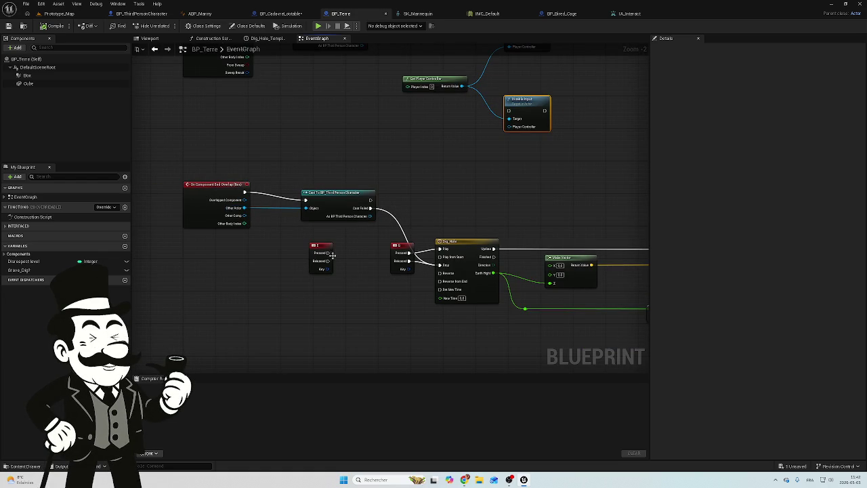
{"action": "left_click_drag", "start_coordinate": [289, 174], "coordinate": [354, 208]}
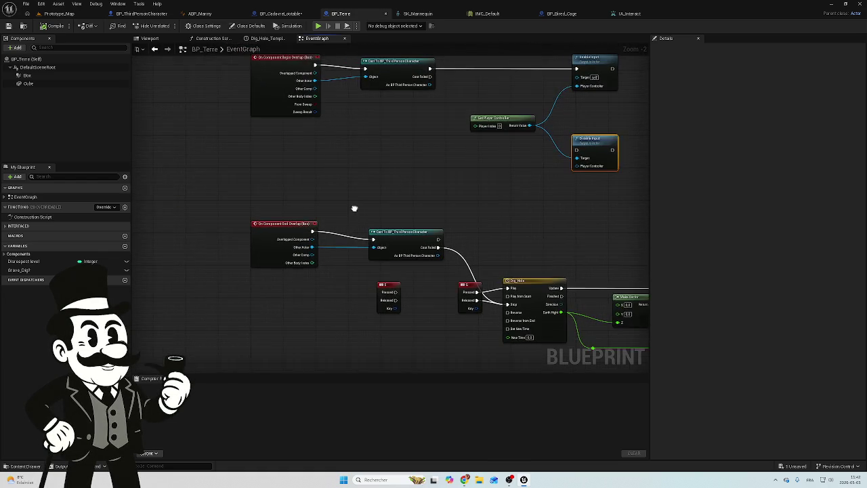
{"action": "scroll", "coordinate": [352, 211], "scroll_direction": "down", "scroll_amount": 2}
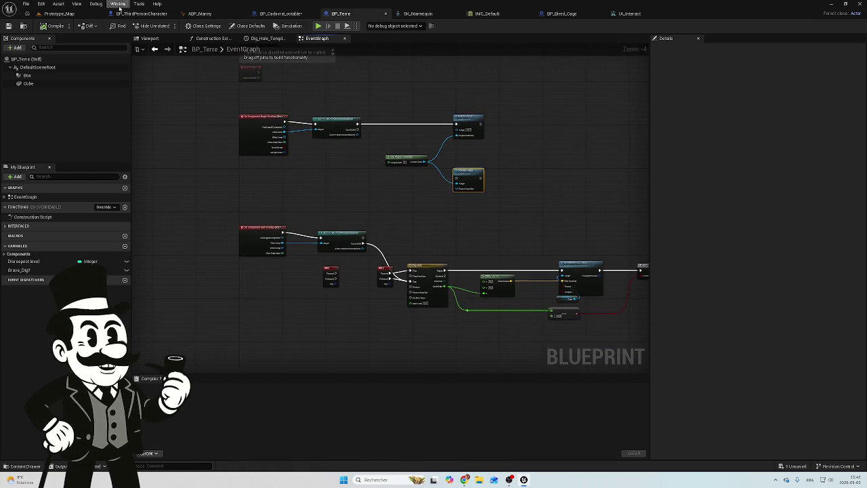
{"action": "left_click", "coordinate": [275, 13]}
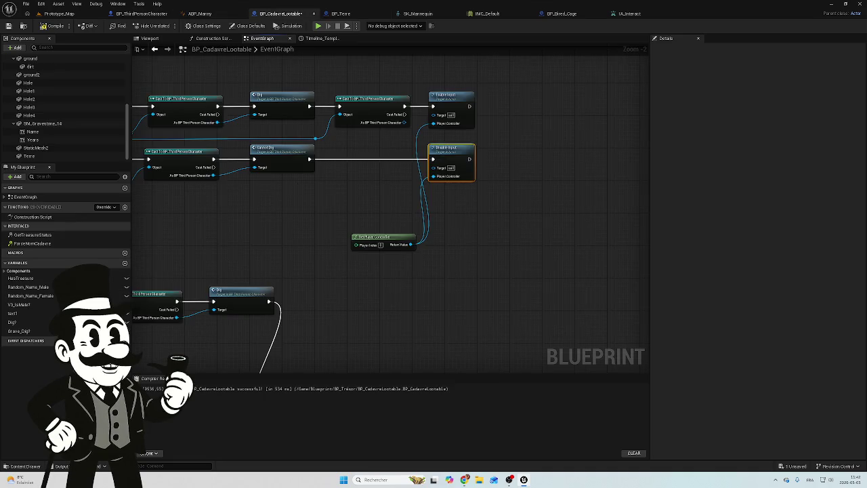
Review the zoomed-out BP_CadavreLootable graph and ABP_Manny, then recompile BP_CadavreLootable successfully.
{"action": "scroll", "coordinate": [296, 186], "scroll_direction": "down", "scroll_amount": 3}
{"action": "scroll", "coordinate": [302, 163], "scroll_direction": "up", "scroll_amount": 7}
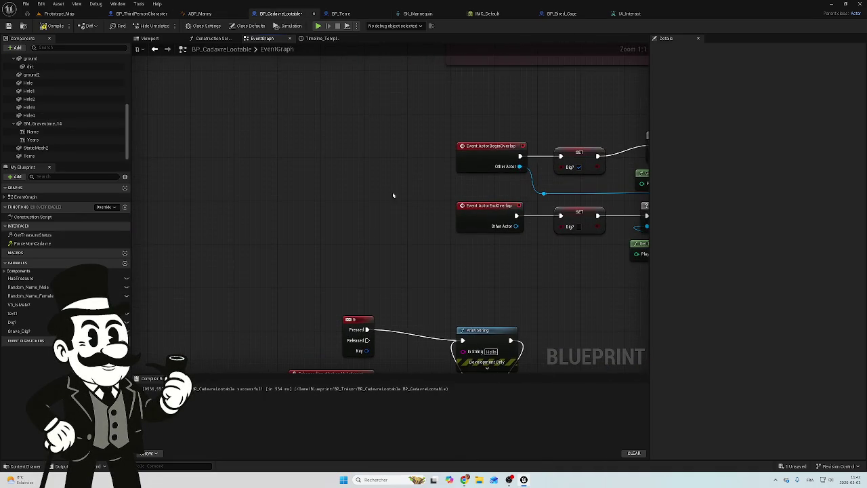
{"action": "scroll", "coordinate": [418, 177], "scroll_direction": "down", "scroll_amount": 3}
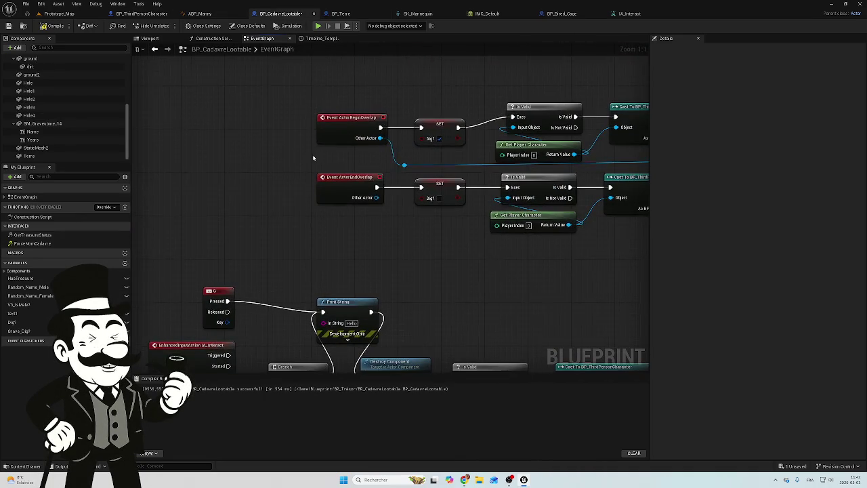
{"action": "scroll", "coordinate": [238, 130], "scroll_direction": "down", "scroll_amount": 3}
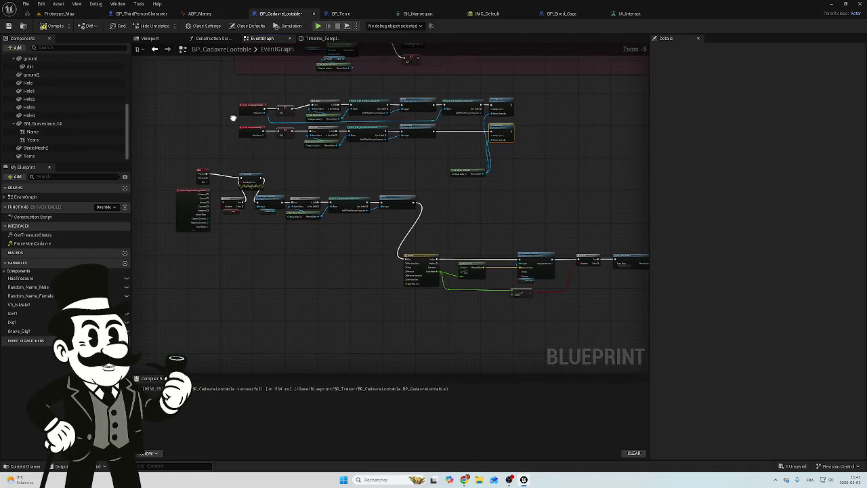
{"action": "scroll", "coordinate": [218, 201], "scroll_direction": "down", "scroll_amount": 3}
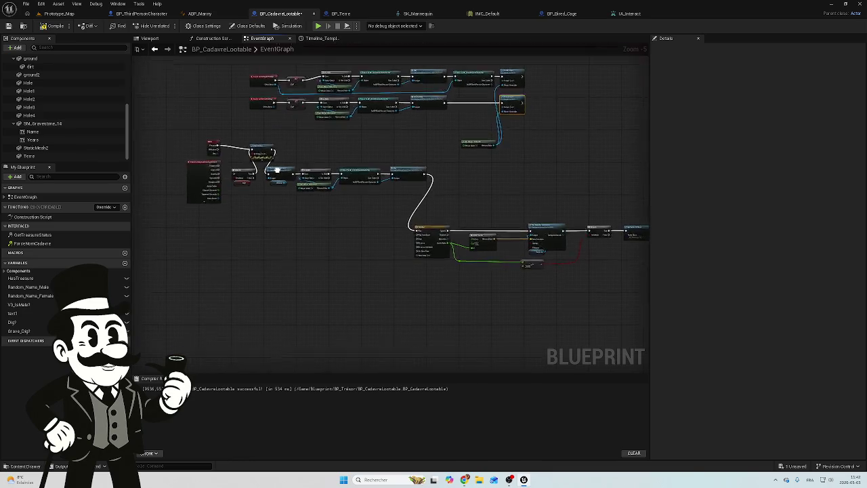
{"action": "mouse_move", "coordinate": [175, 125]}
{"action": "left_mouse_down"}
{"action": "mouse_move", "coordinate": [320, 161]}
{"action": "mouse_move", "coordinate": [305, 182]}
{"action": "left_mouse_up"}
{"action": "scroll", "coordinate": [300, 177], "scroll_direction": "up", "scroll_amount": 1}
{"action": "scroll", "coordinate": [296, 169], "scroll_direction": "up", "scroll_amount": 4}
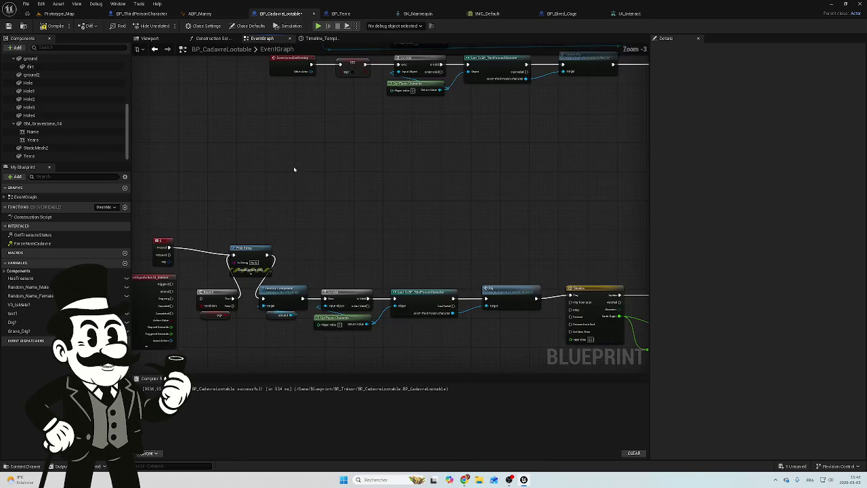
{"action": "scroll", "coordinate": [304, 208], "scroll_direction": "down", "scroll_amount": 2}
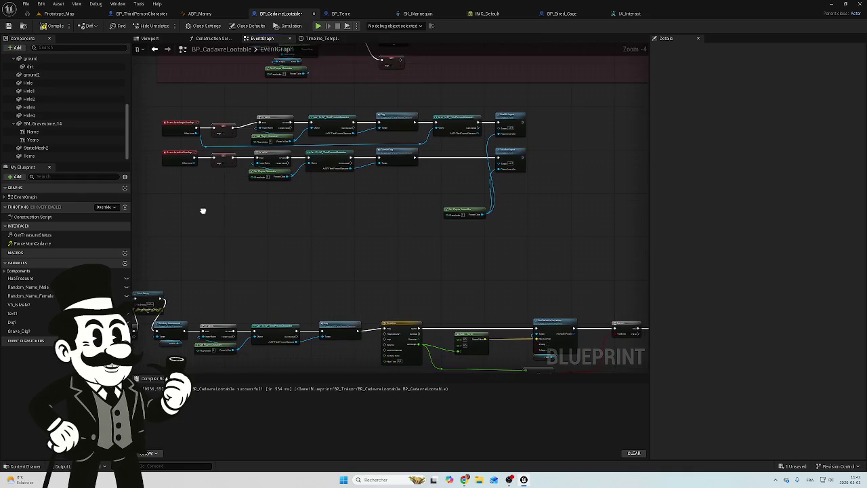
{"action": "left_click", "coordinate": [200, 14]}
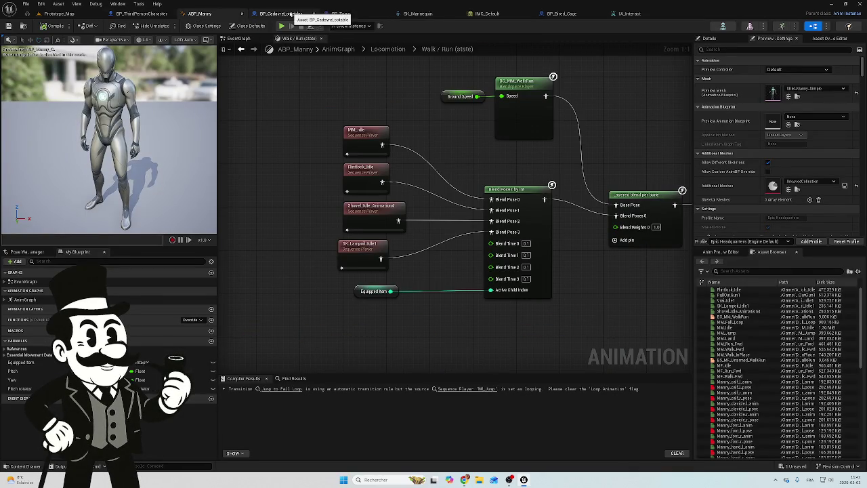
{"action": "left_click", "coordinate": [290, 14]}
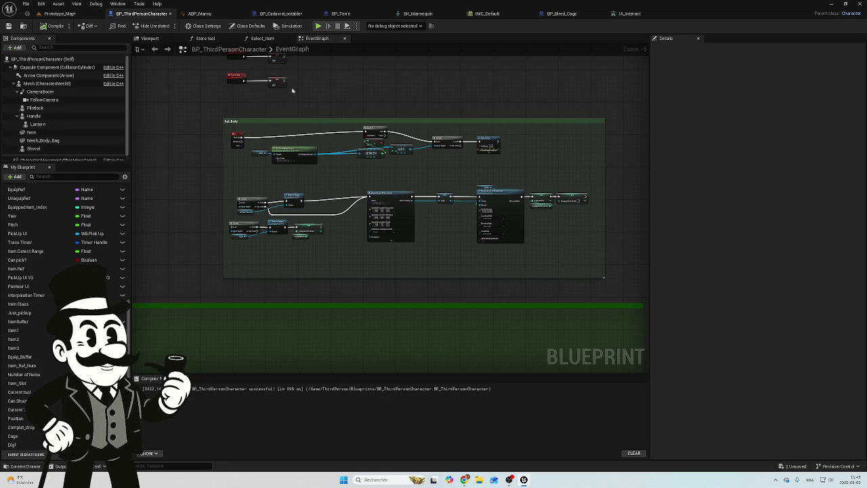
{"action": "left_click", "coordinate": [214, 16]}
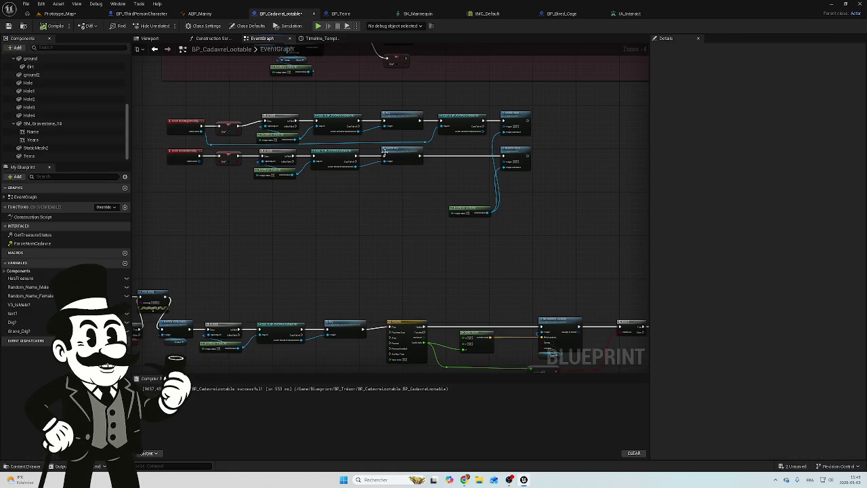